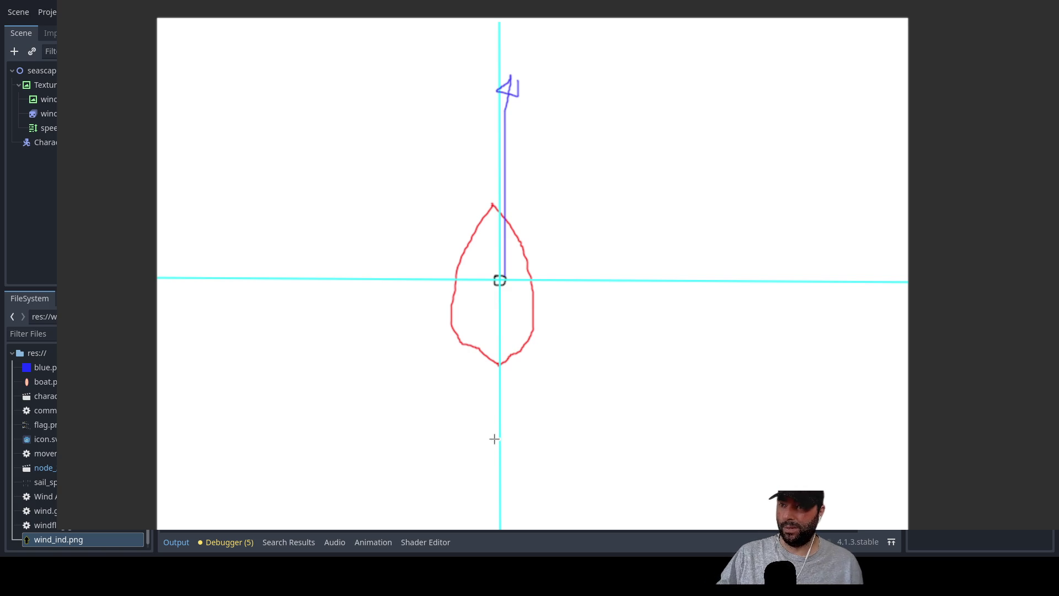
Step: Draw a green sail line straight down from the red boat's centre marker
mouse_move(500, 282)
mouse_down()
mouse_move(500, 393)
mouse_move(499, 302)
mouse_up()
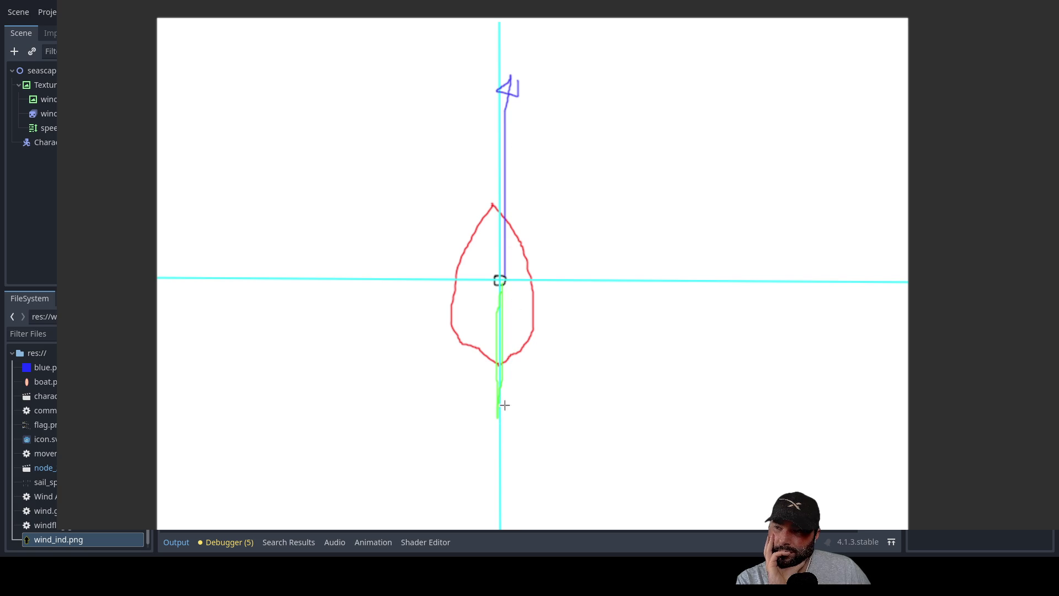
Step: Sketch three green sail curves swinging progressively further right, then undo them
mouse_move(500, 283)
mouse_down()
mouse_move(530, 333)
mouse_move(529, 385)
mouse_up()
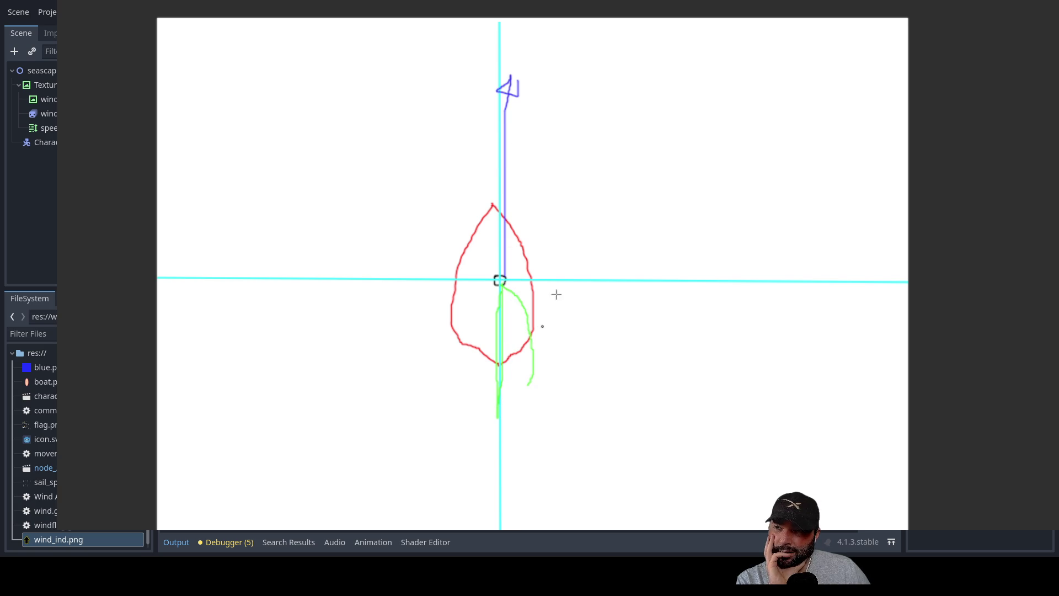
mouse_move(500, 281)
mouse_down()
mouse_move(549, 284)
mouse_move(589, 369)
mouse_up()
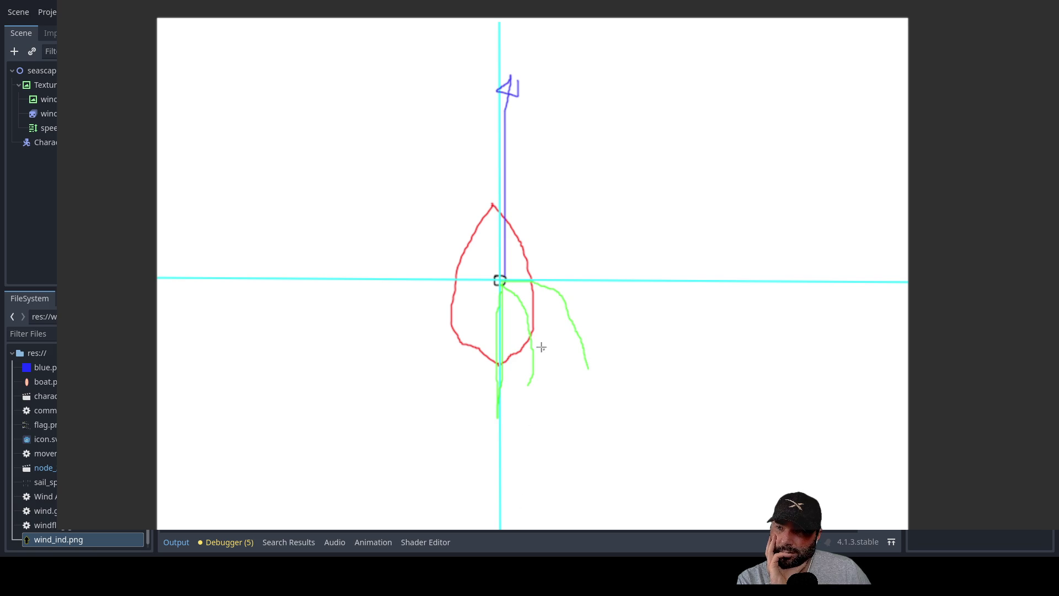
mouse_move(500, 280)
mouse_down()
mouse_move(594, 263)
mouse_move(621, 309)
mouse_up()
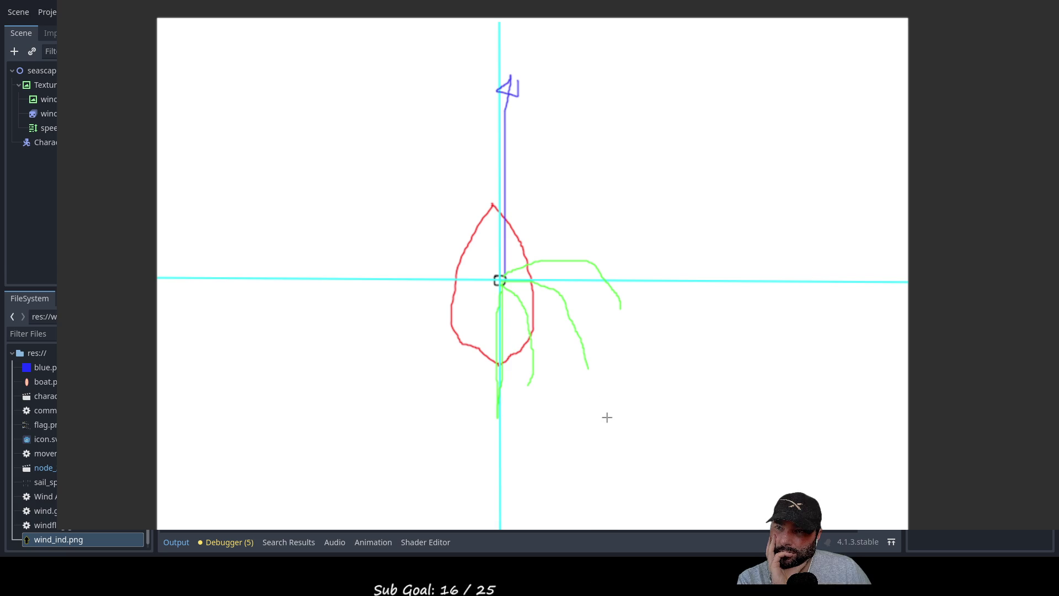
key(ctrl+z)
key(ctrl+z)
key(ctrl+z)
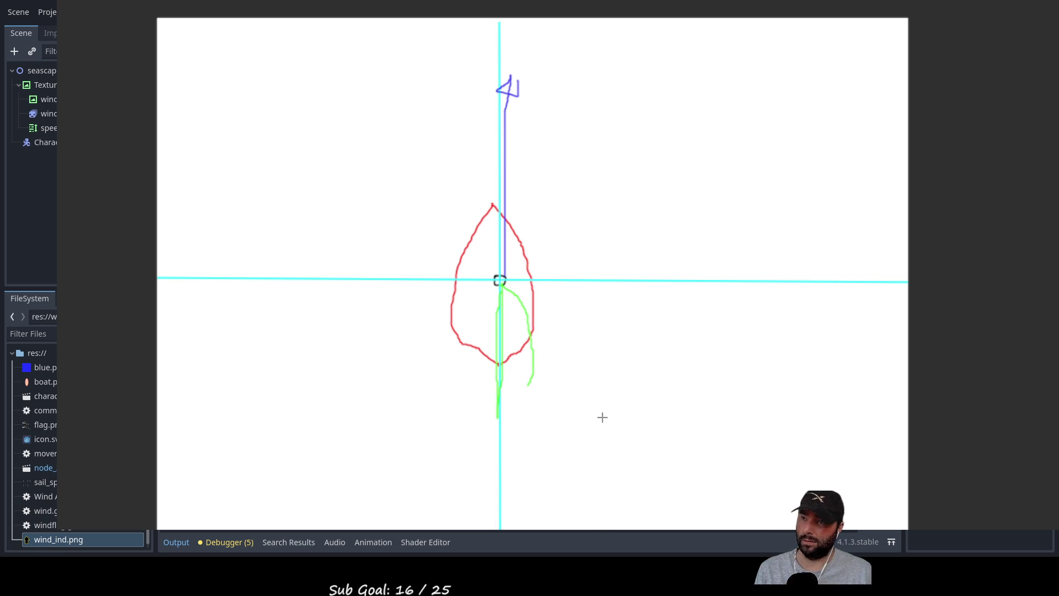
Step: Replace the upward wind arrow with a blue arrow pointing right, plus a green sail along it
key(ctrl+z)
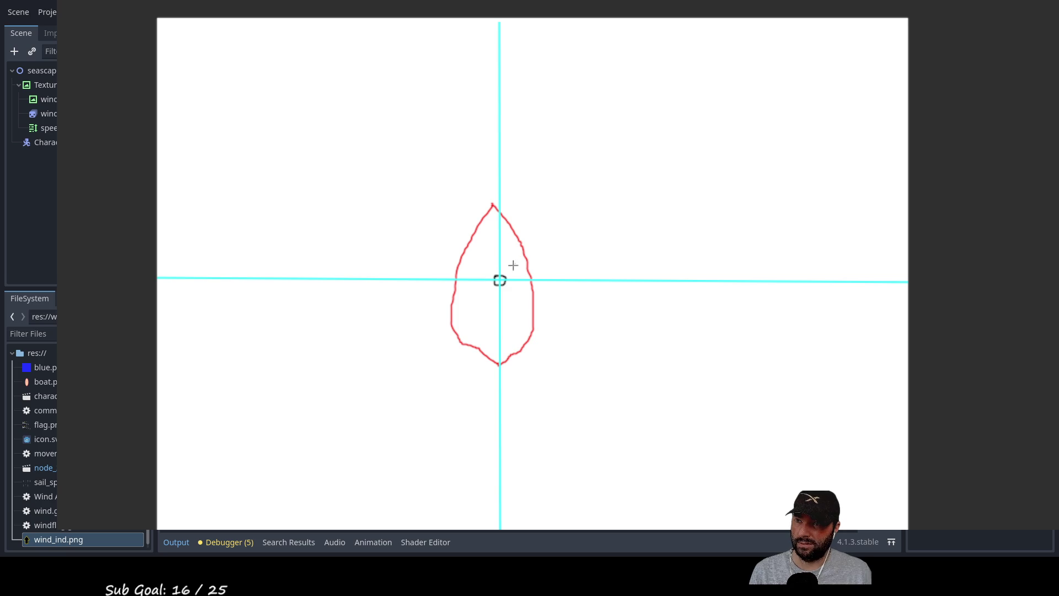
mouse_move(499, 280)
mouse_down()
mouse_move(695, 271)
mouse_move(673, 284)
mouse_move(696, 272)
mouse_up()
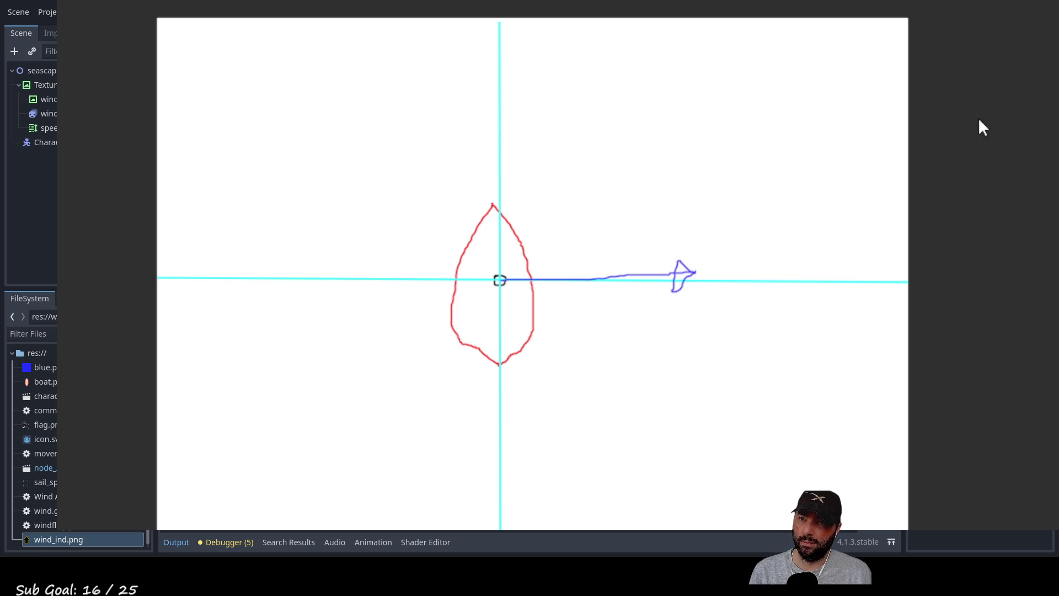
drag(502, 285, 674, 285)
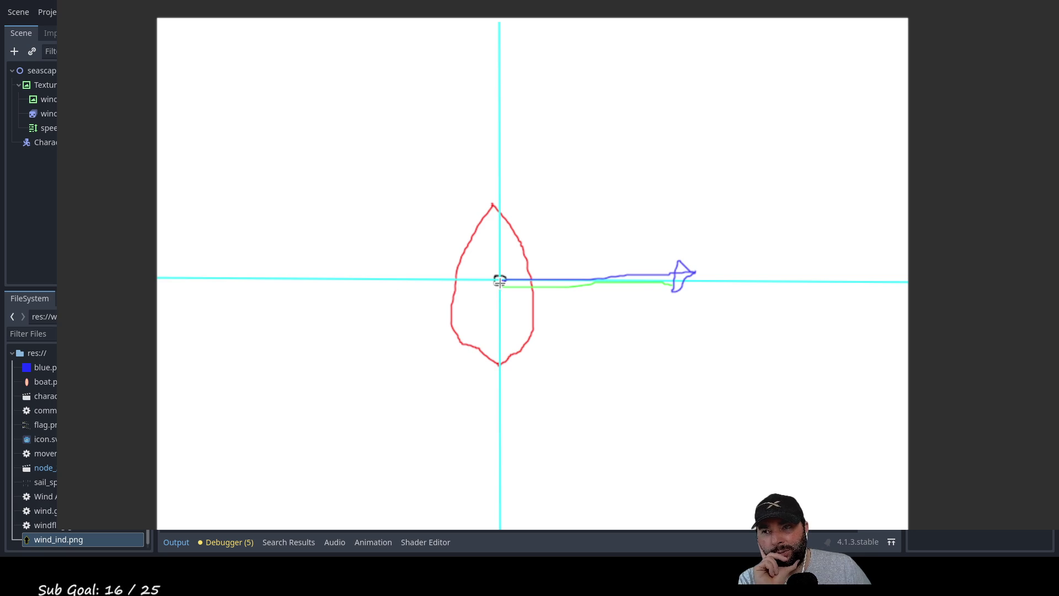
Step: Draw the green sail angled down-right from the centre, then close the whiteboard with F8
drag(500, 280, 596, 406)
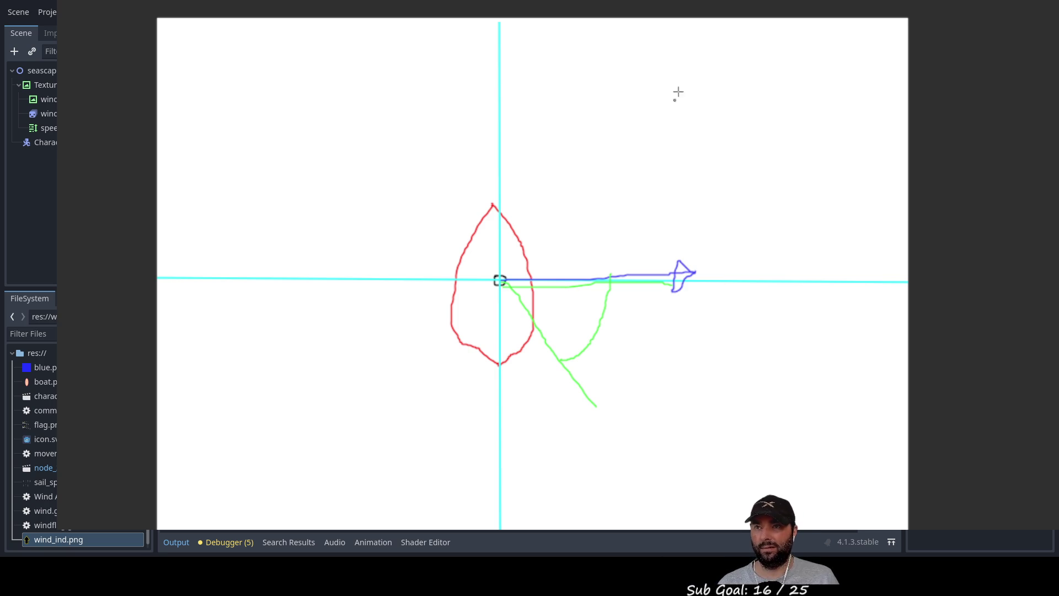
key(F8)
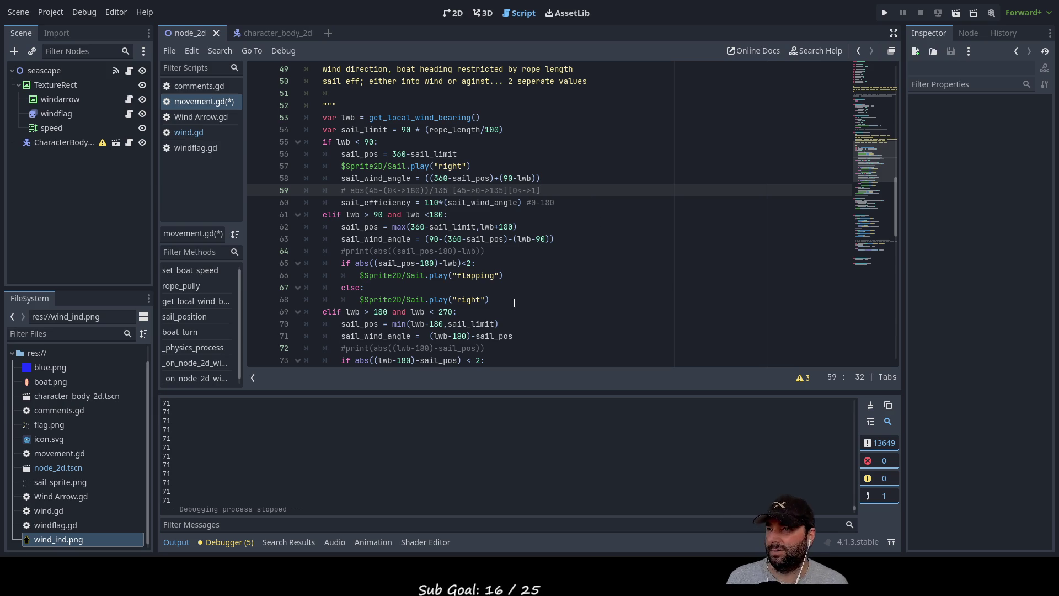
Step: On the sail_efficiency line, insert '45-' after 110*( and open a bracket before 45
key(Down)
key(Up)
key(Left)
key(Left)
key(Left)
key(Down)
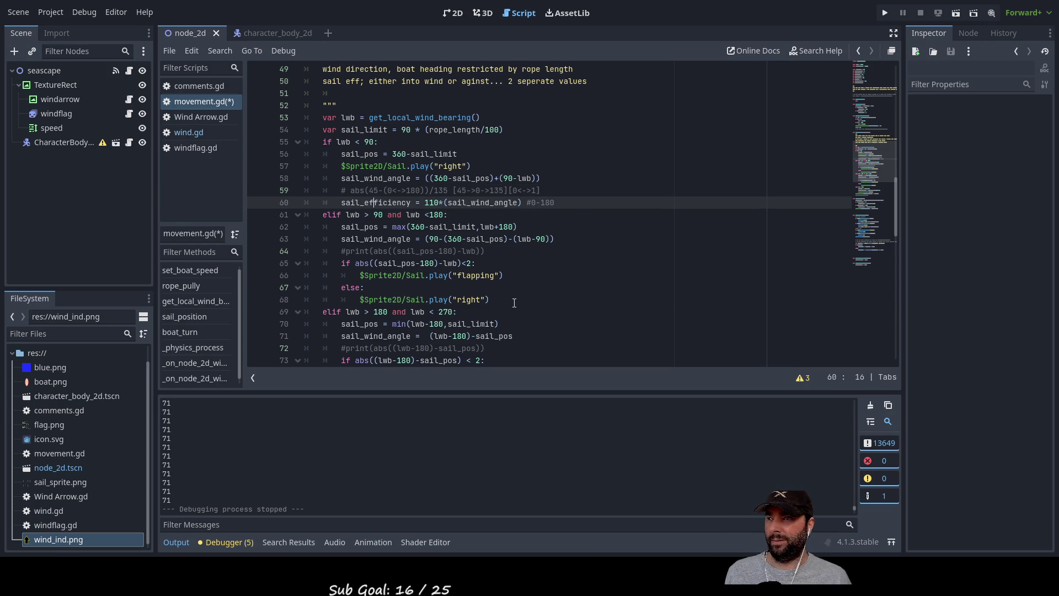
key(Right)
key(Right)
key(Right)
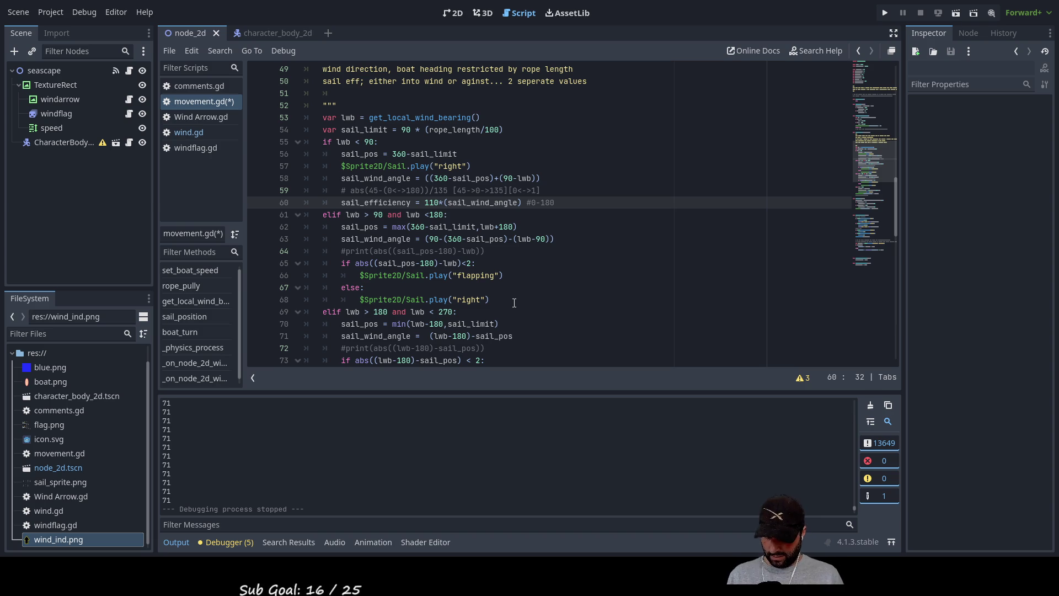
text(45-)
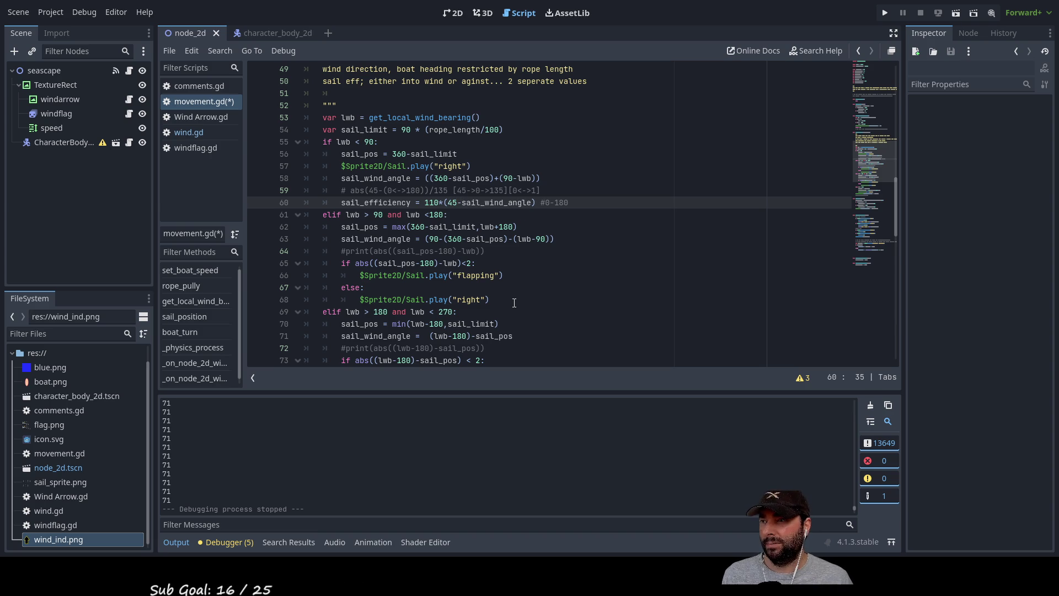
key(Left)
key(Left)
key(Left)
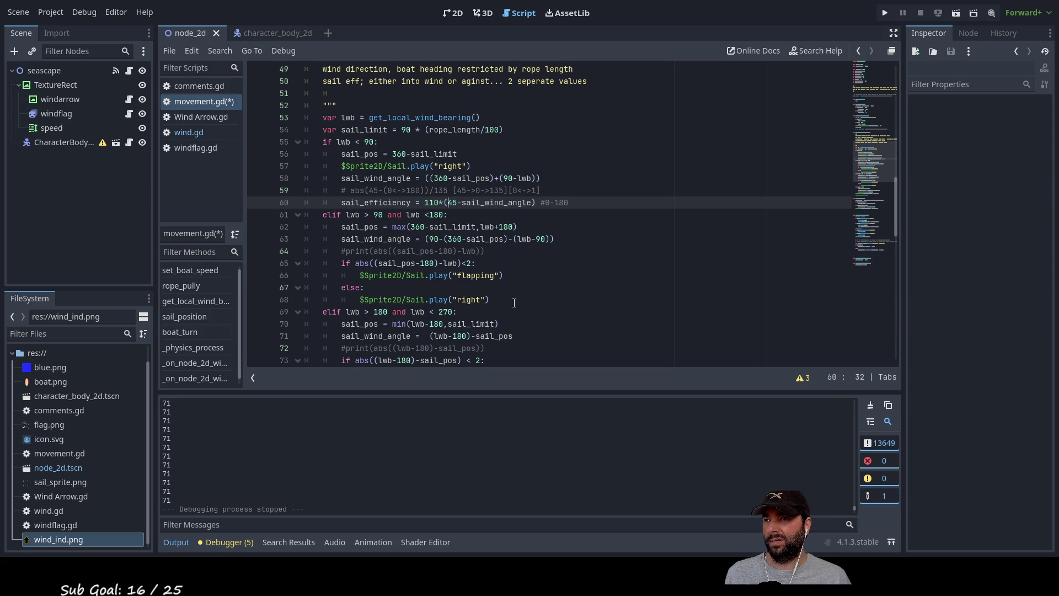
text(()
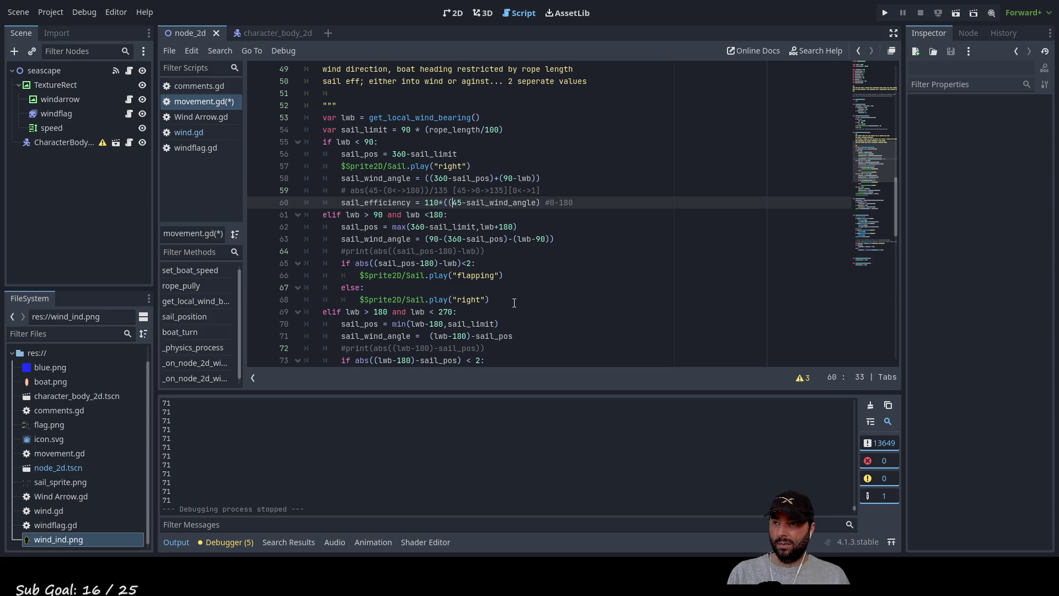
key(Right)
key(Right)
key(Right)
key(Right)
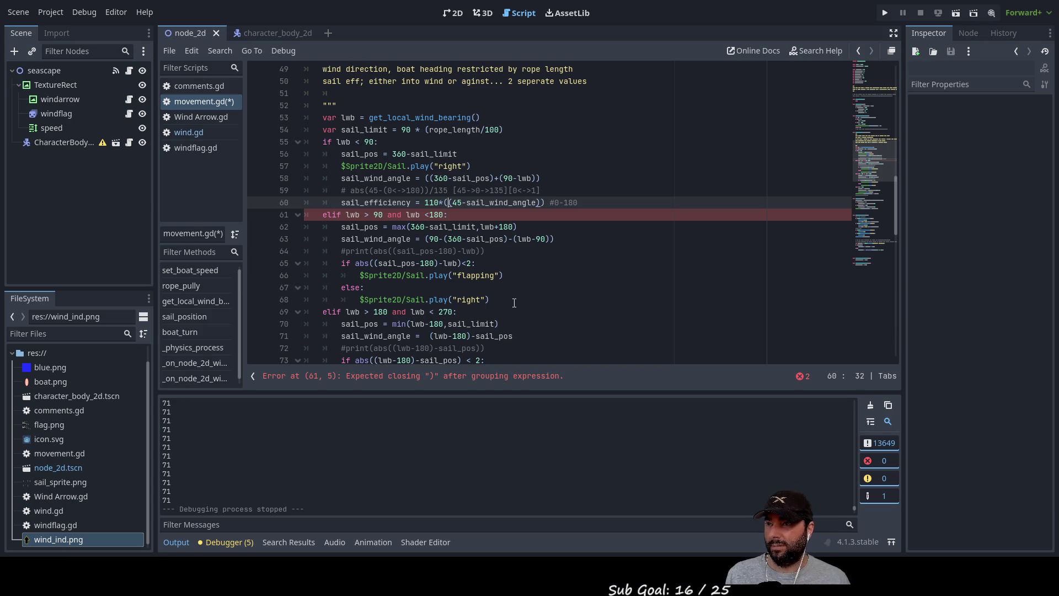
Step: Add abs and the division bracket so the line reads 110*(1-((abs(45-sail_wind_angle))/135))
text(abs)
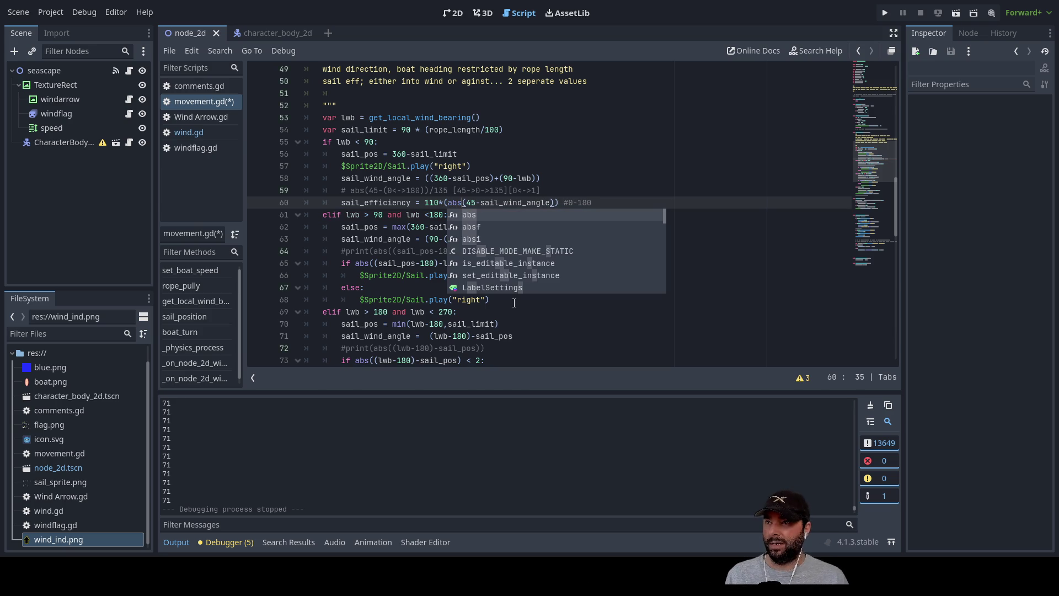
key(Right)
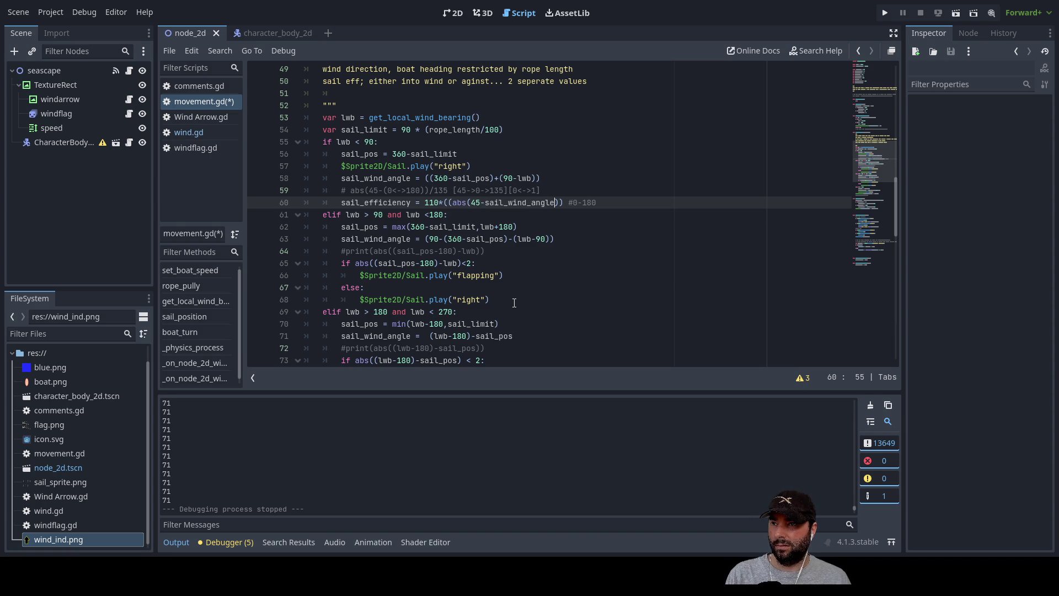
key(Right)
key(Right)
key(Right)
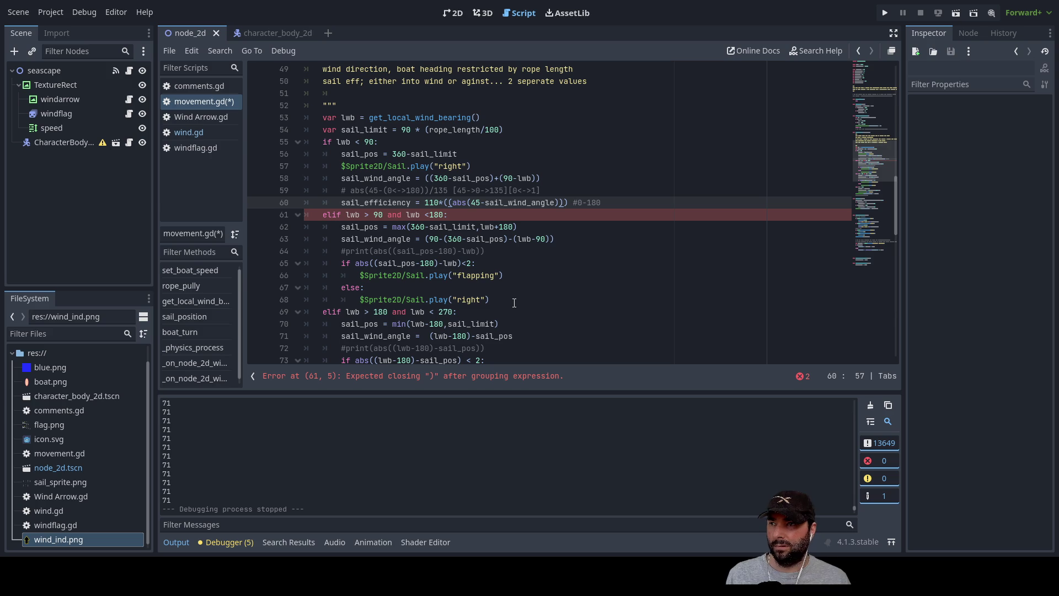
text(/135)
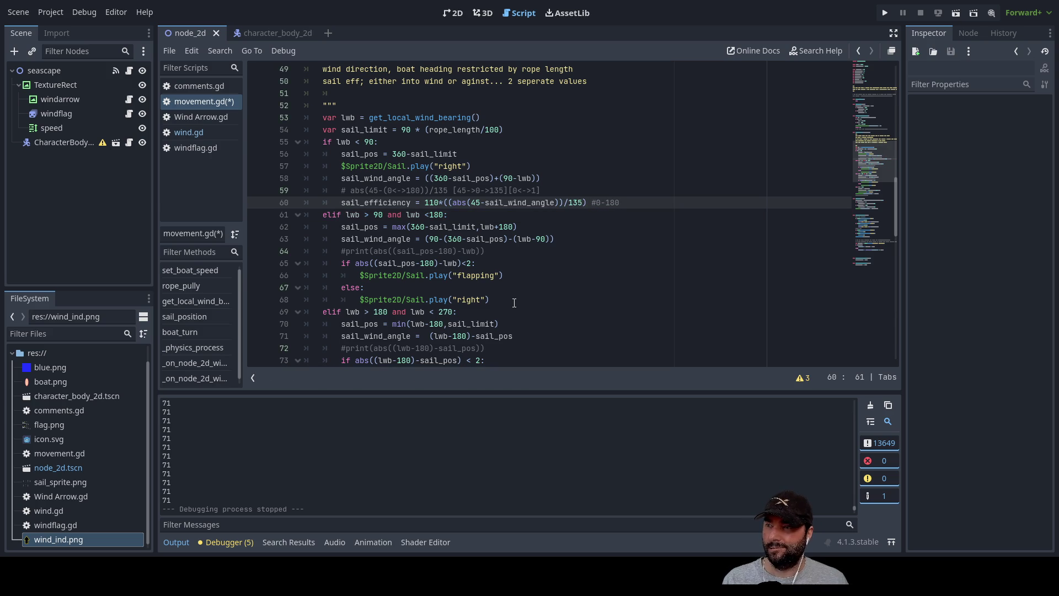
key(Up)
key(Down)
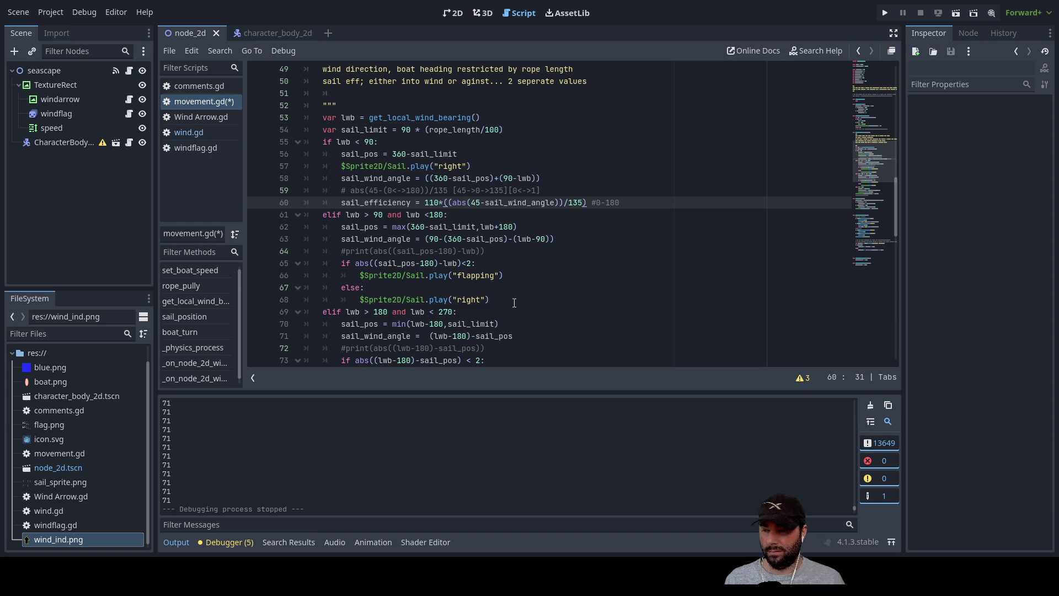
text(()
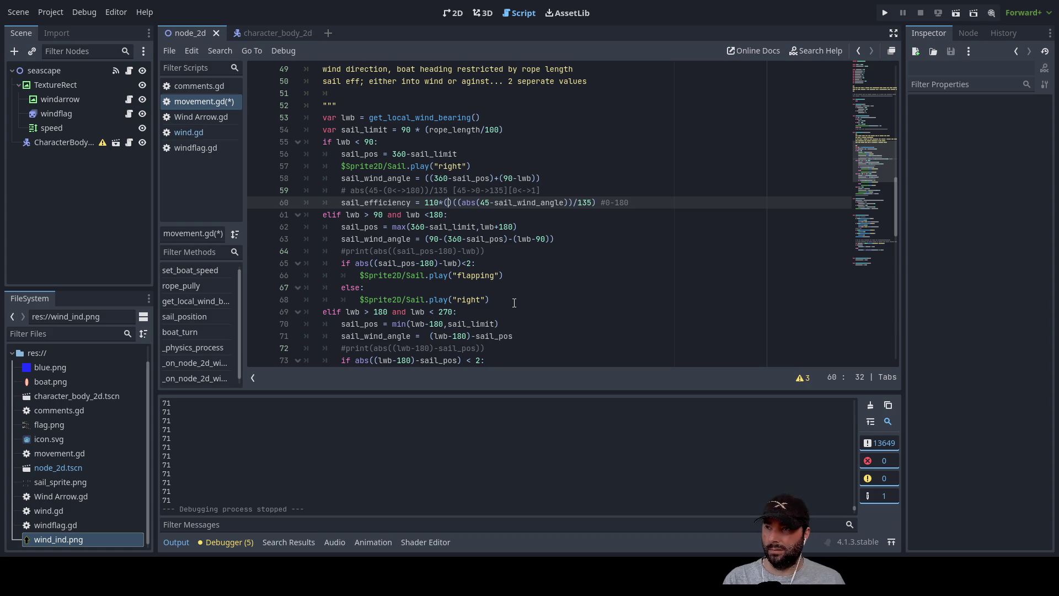
key(Left)
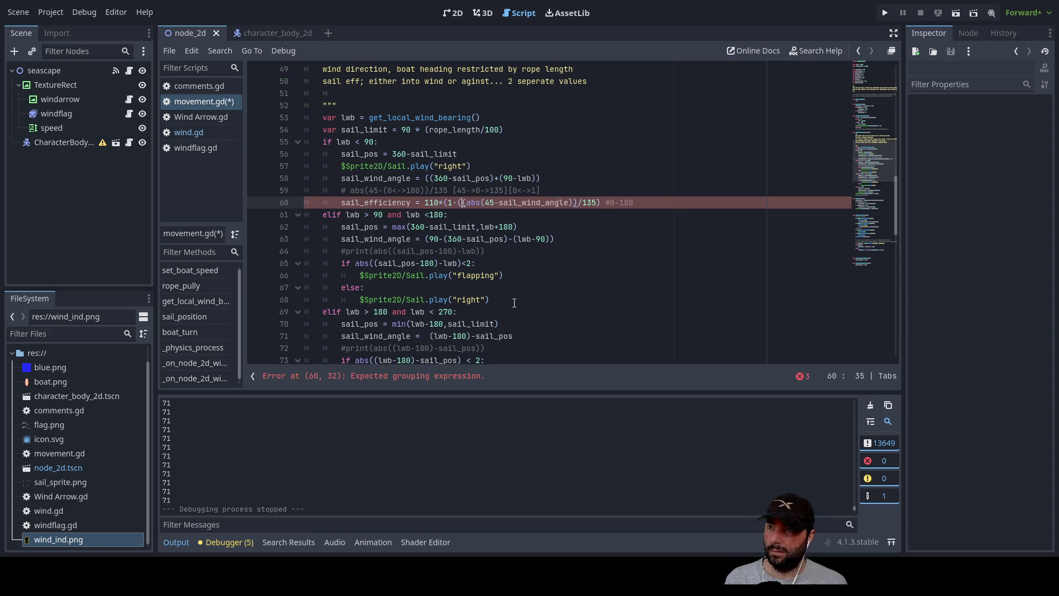
key(Right)
key(Right)
key(Right)
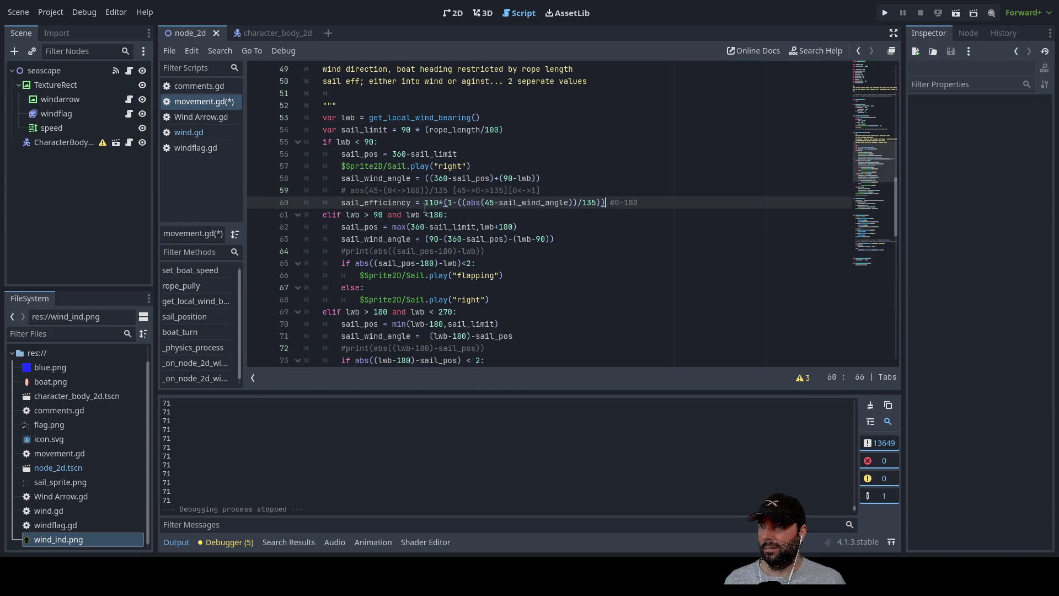
triple_click(374, 204)
double_click(375, 204)
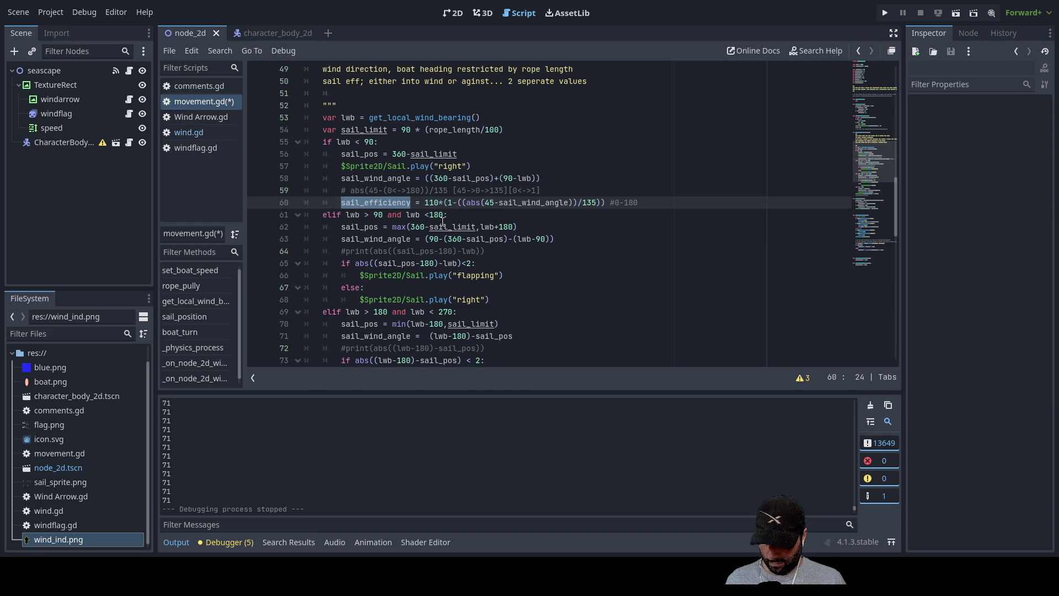
scroll(444, 231, down, 7)
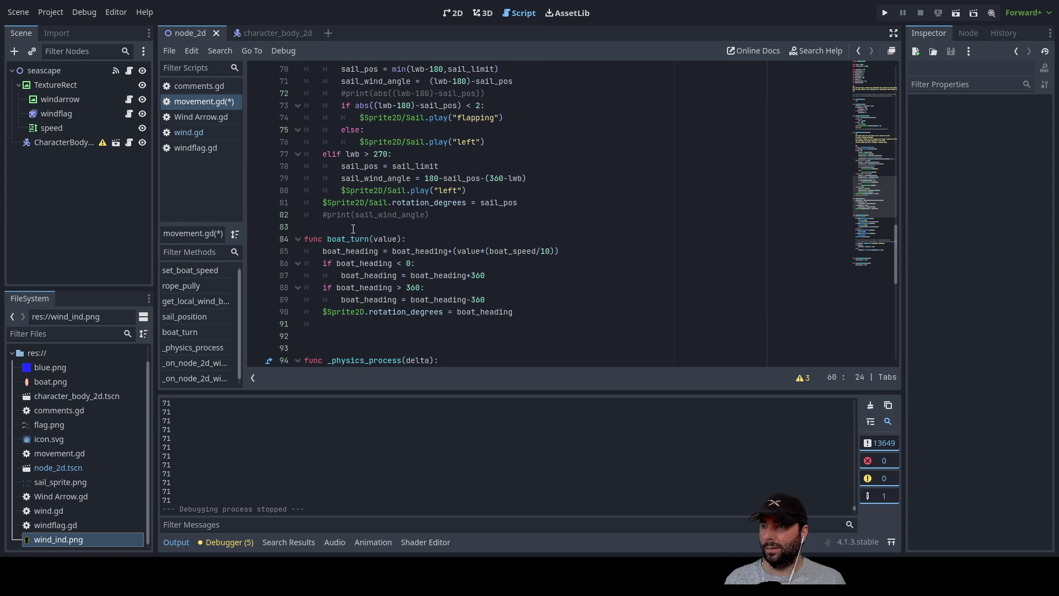
click(347, 226)
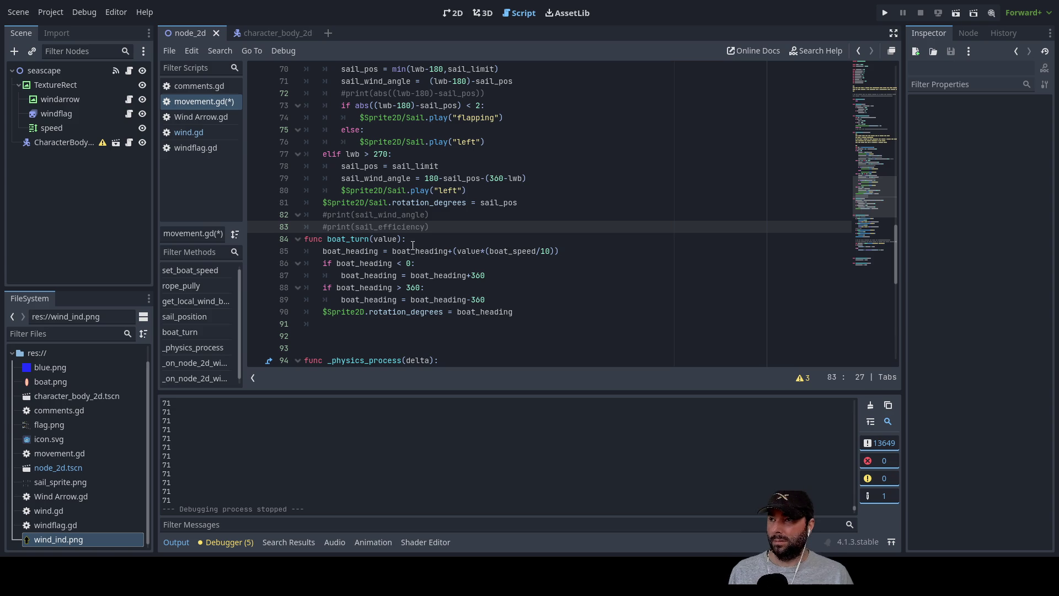
key(Up)
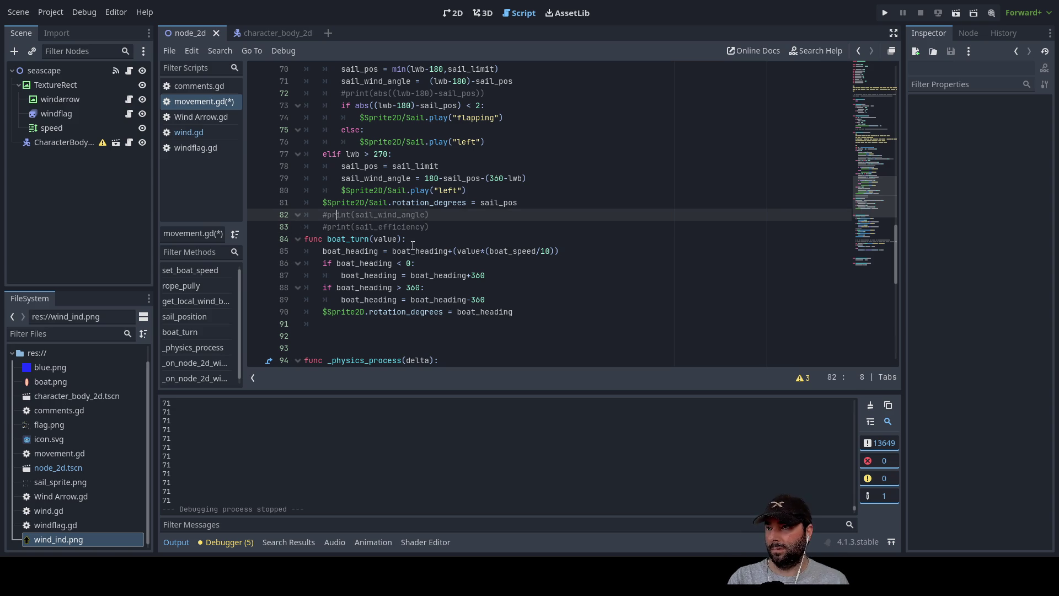
key(Down)
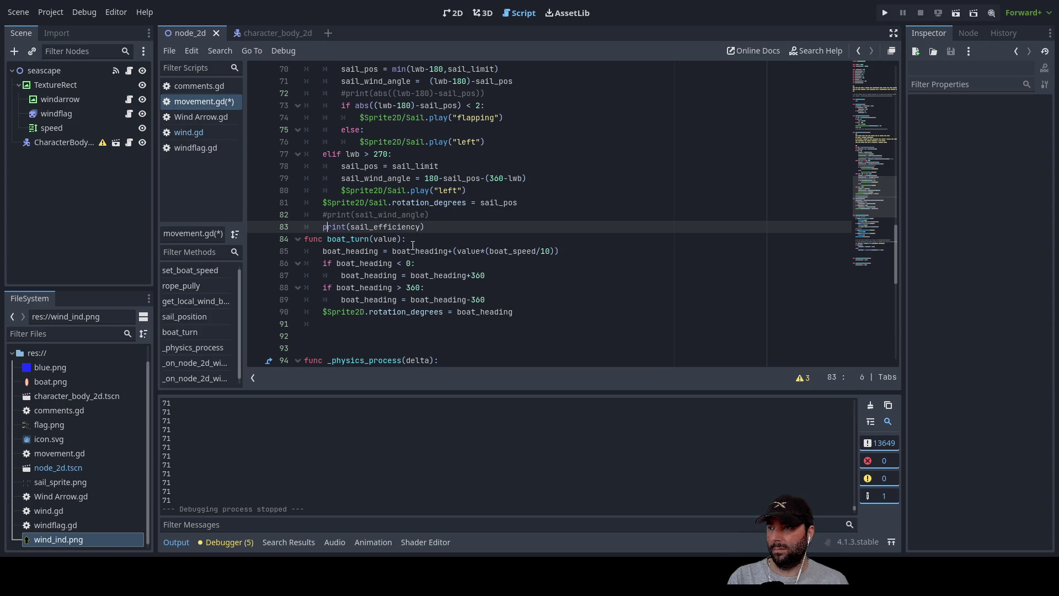
key(Return)
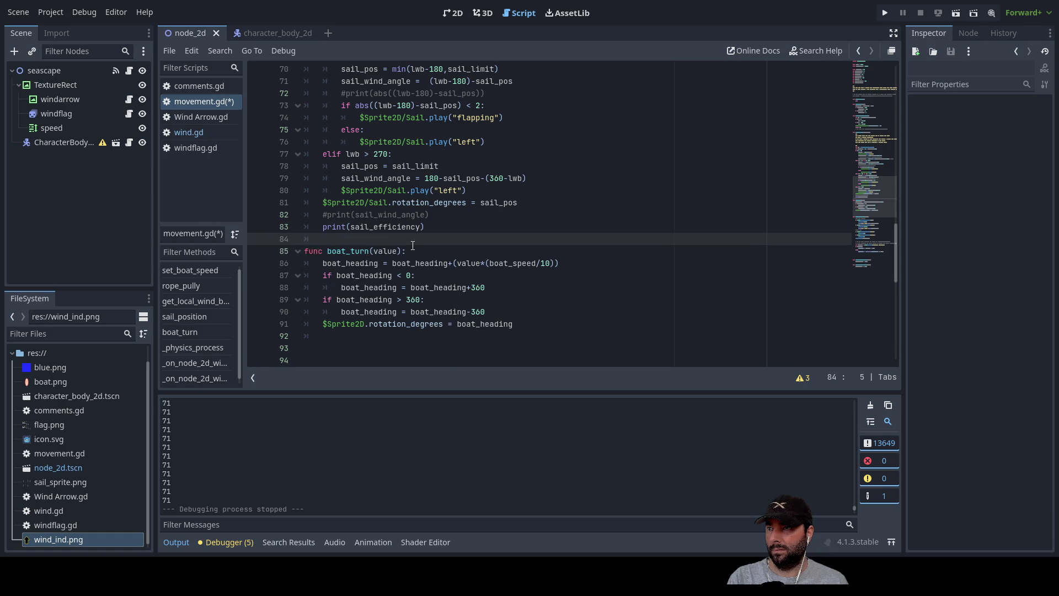
scroll(412, 245, up, 15)
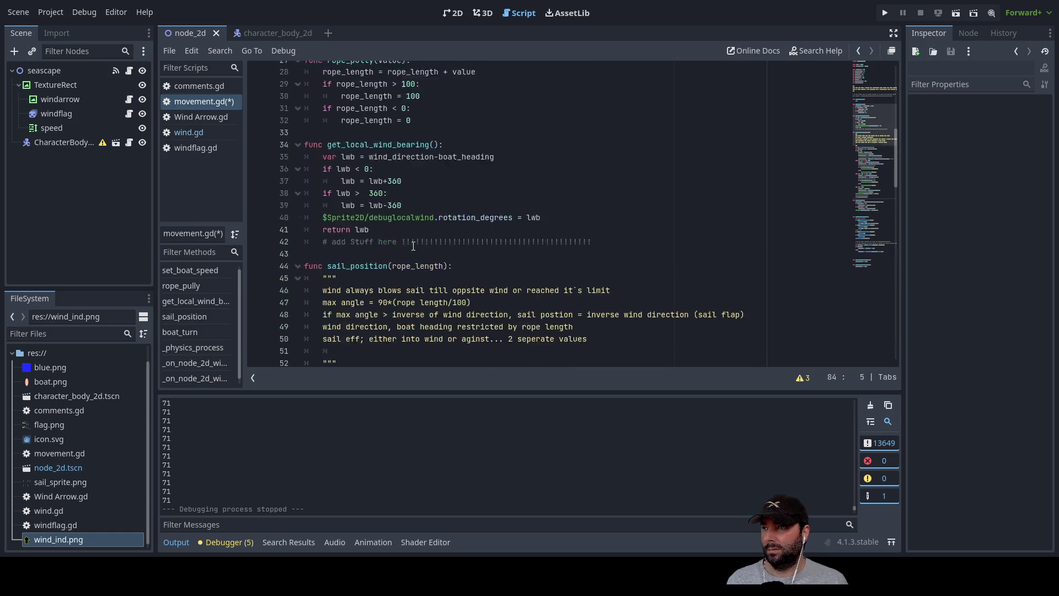
scroll(394, 248, up, 8)
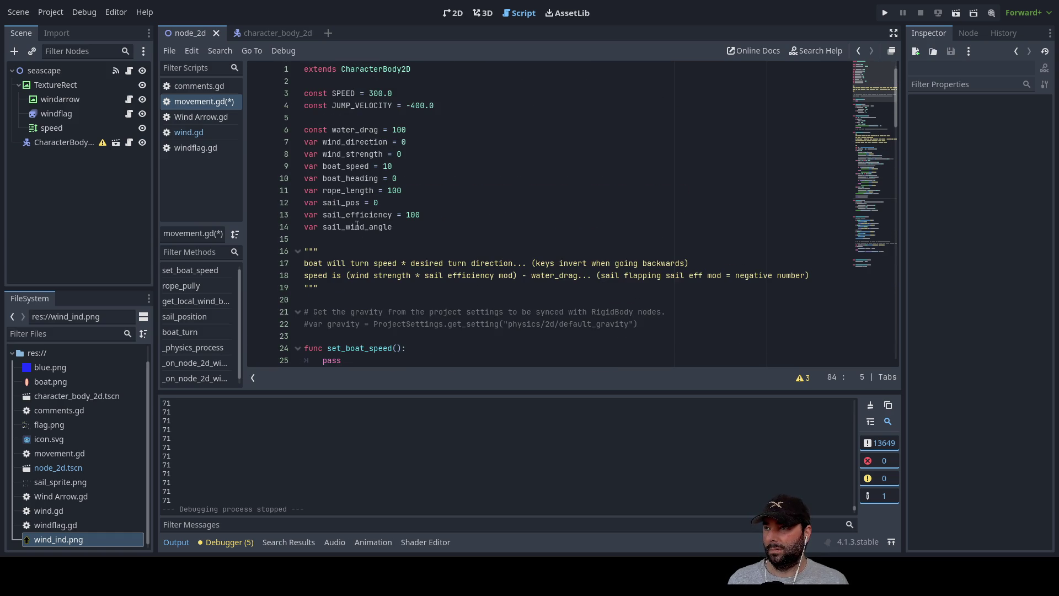
double_click(346, 167)
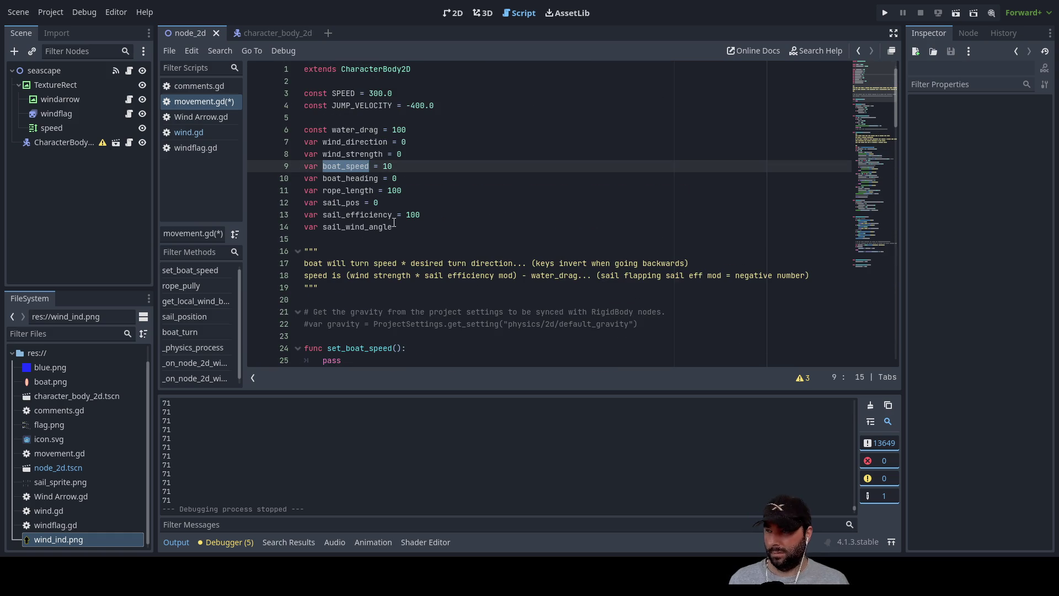
Step: On line 84, write boat_speed = wind_strength*sail_efficiency using autocomplete suggestions
scroll(438, 215, down, 20)
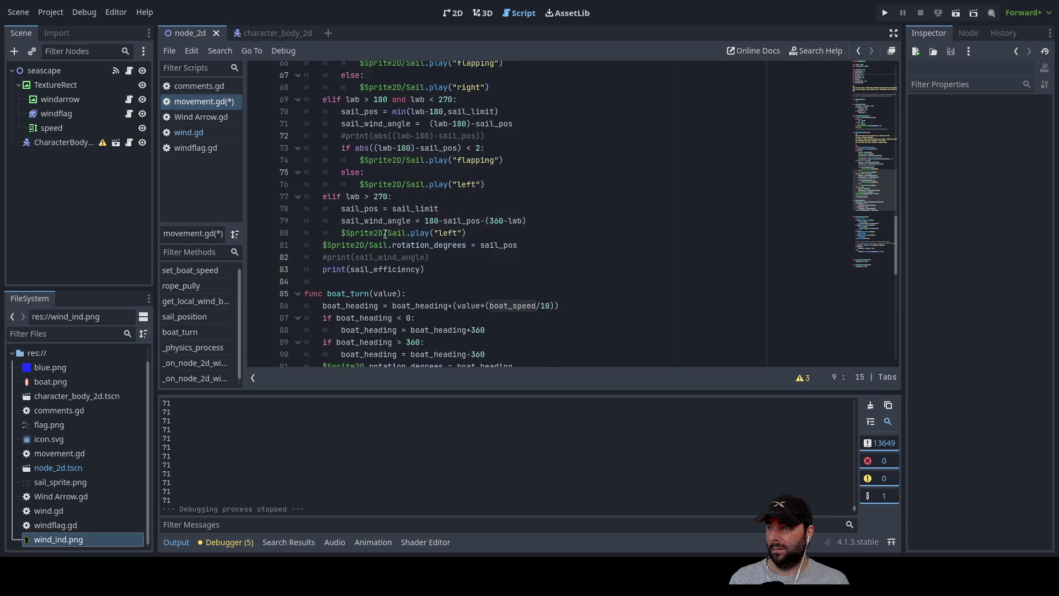
scroll(379, 239, up, 2)
scroll(360, 230, up, 3)
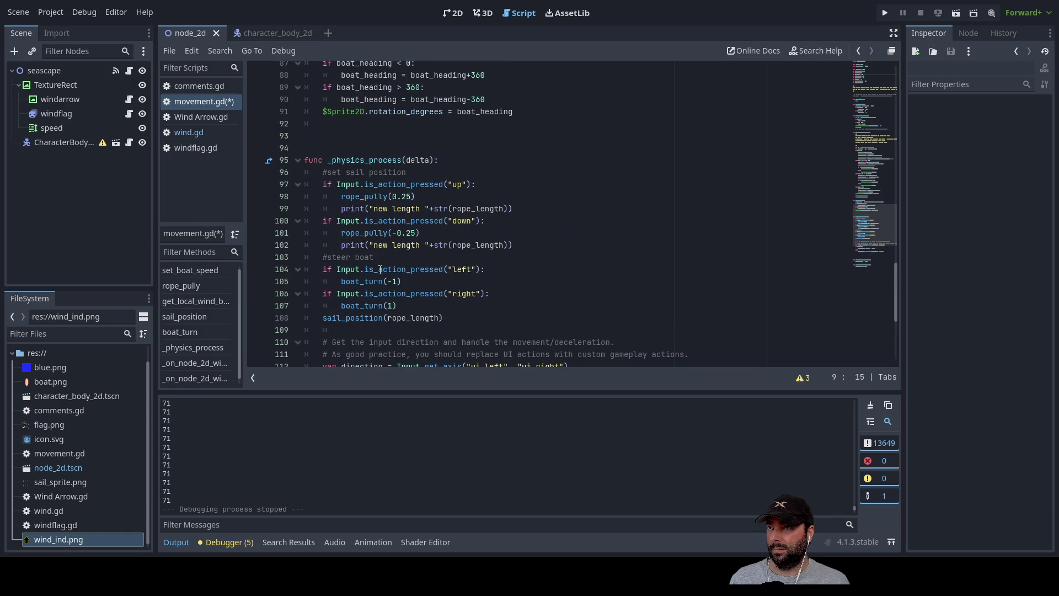
scroll(380, 270, up, 5)
scroll(367, 259, down, 6)
scroll(355, 248, up, 6)
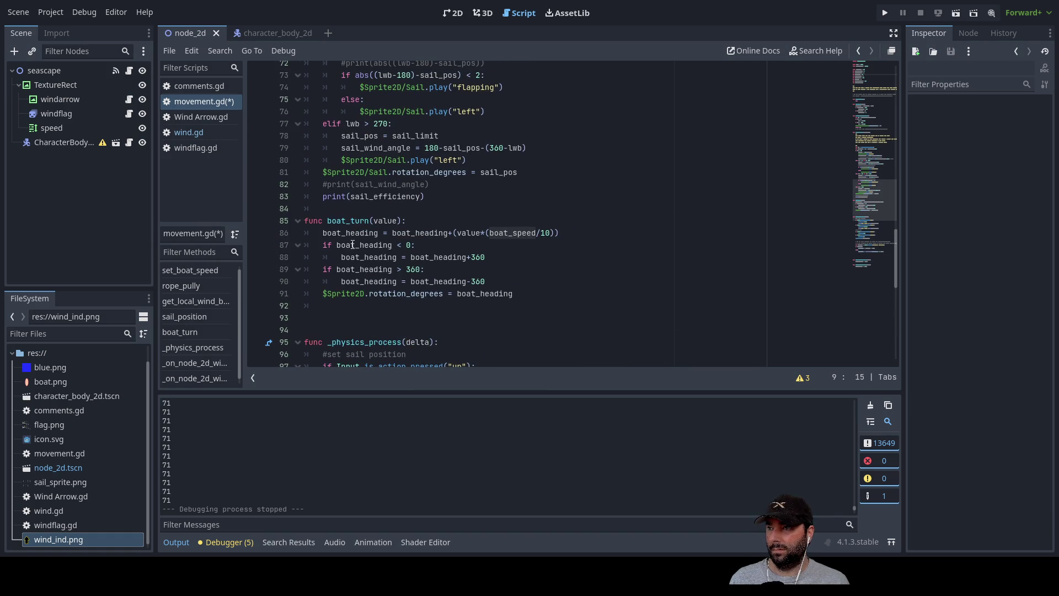
click(331, 208)
text(boat_speed =)
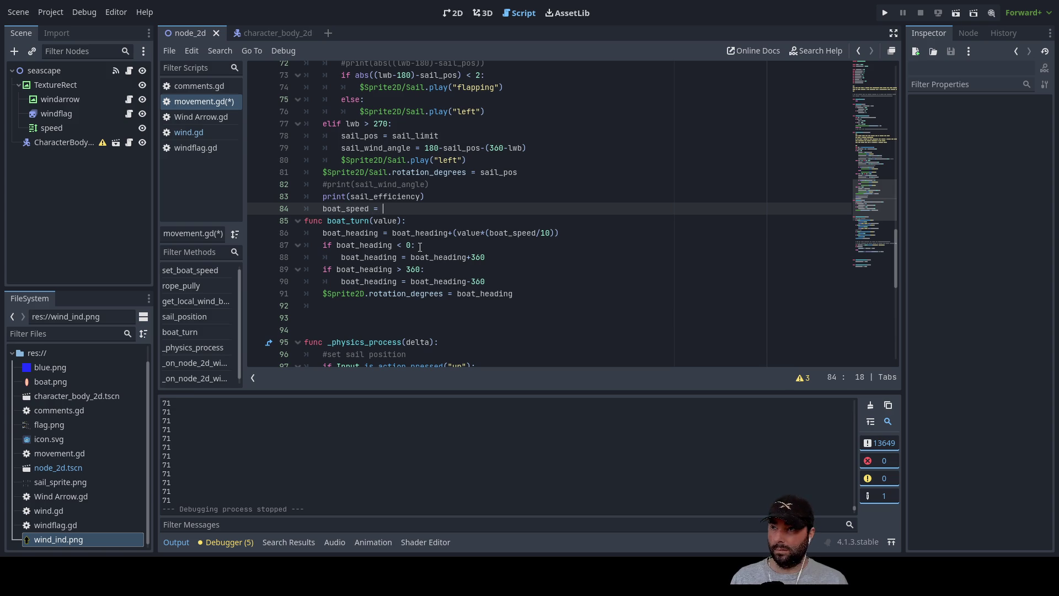
key(ctrl+space)
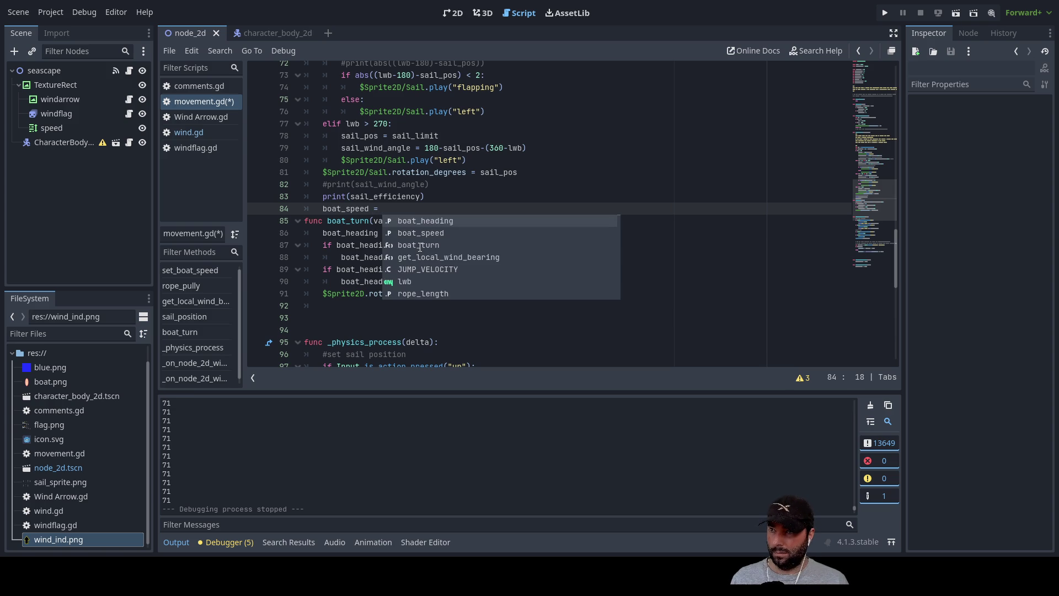
text(wi)
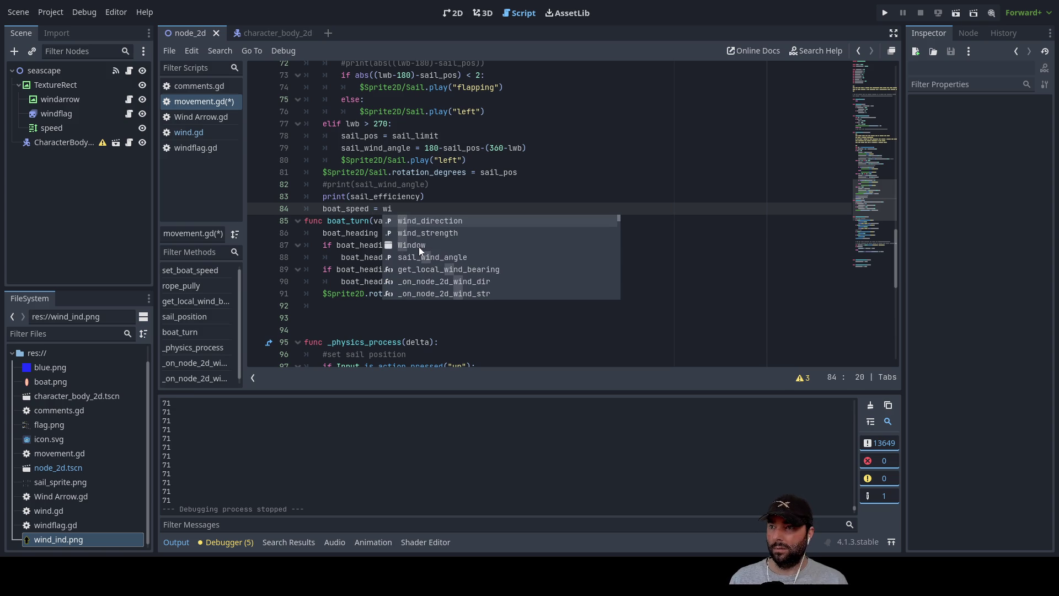
key(Down)
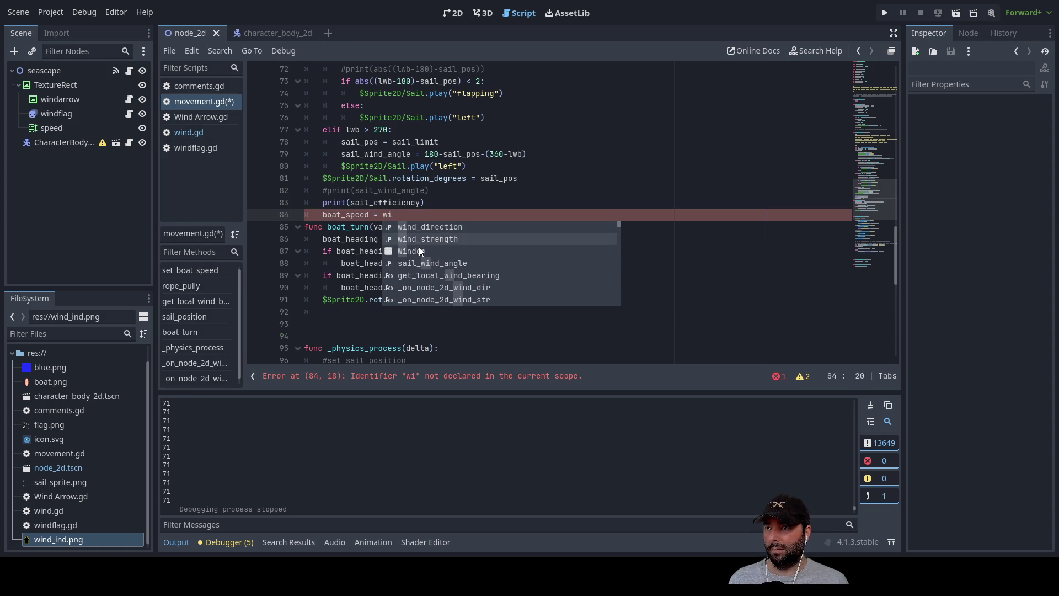
key(Return)
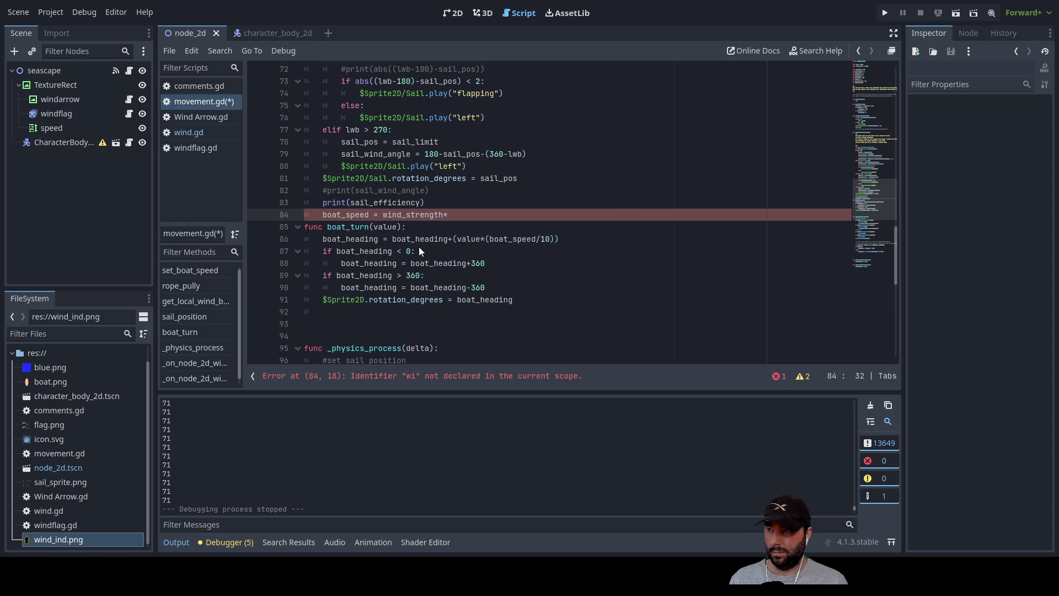
text(sail)
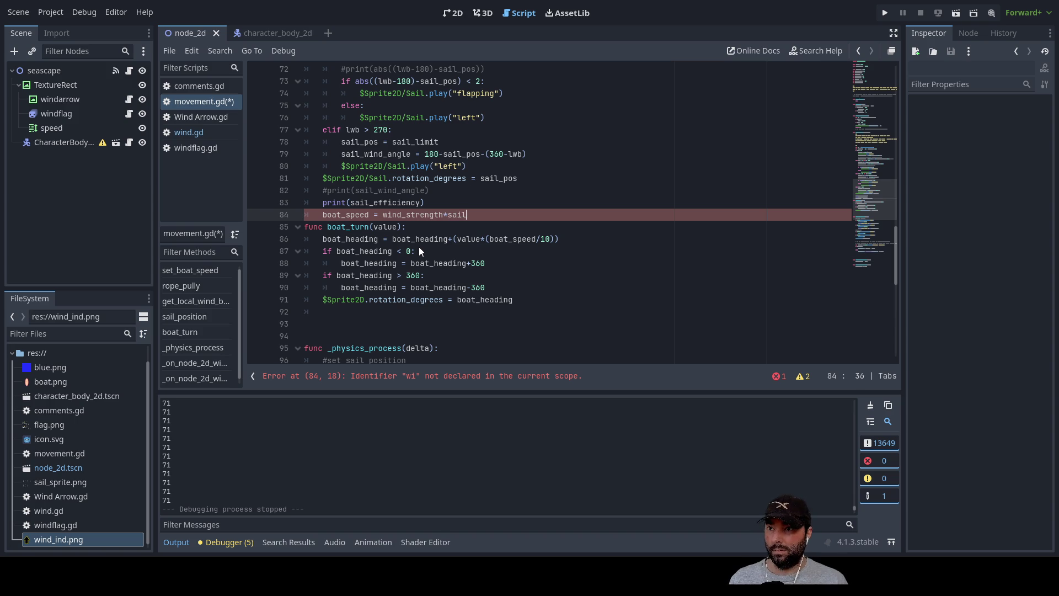
key(Down)
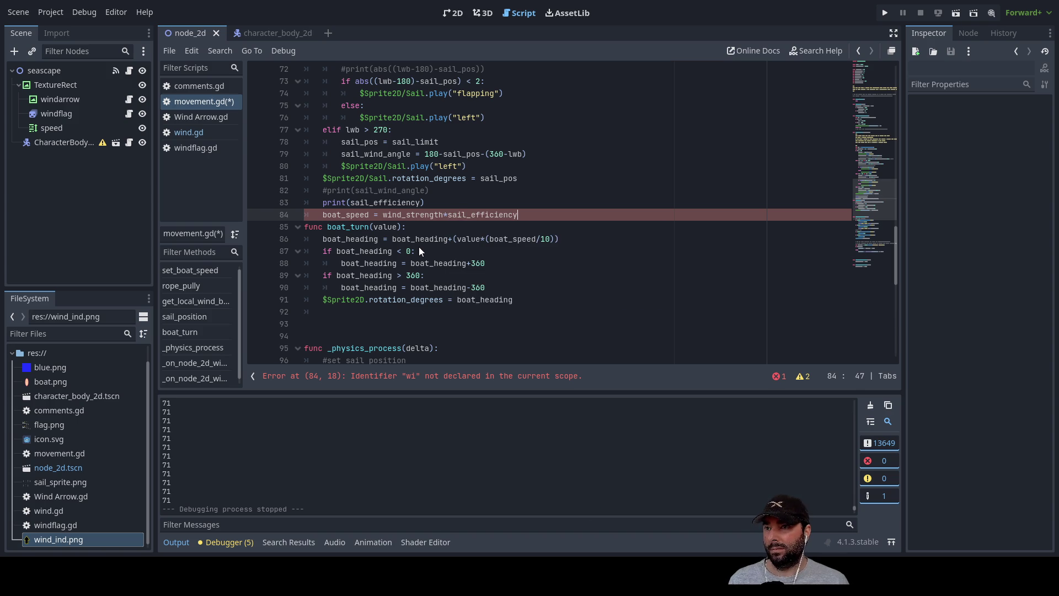
Step: Add a new line print(boat_speed) above the boat_turn line
key(Down)
key(Left)
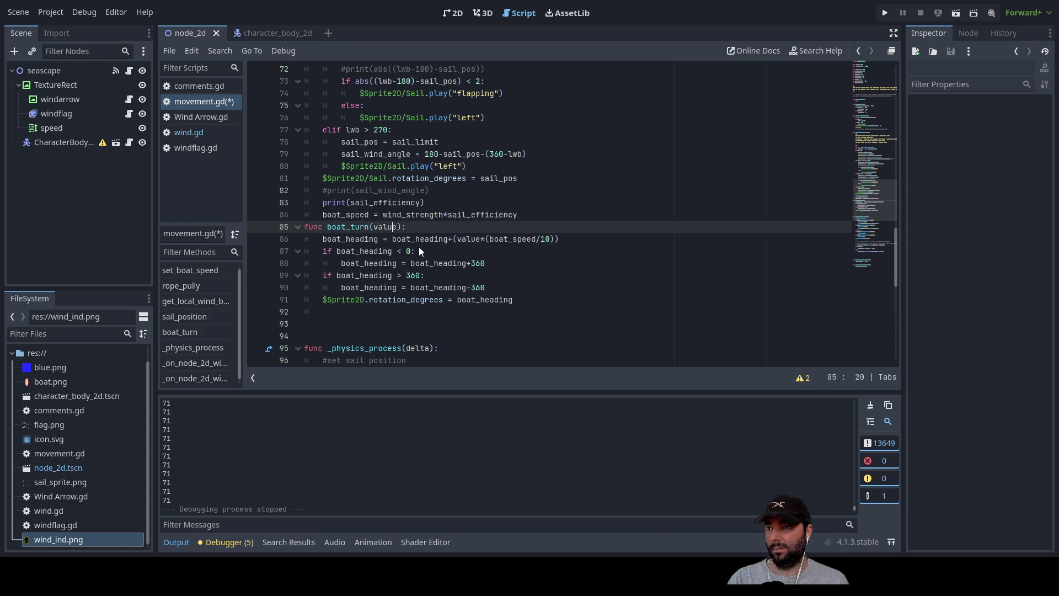
key(Home)
key(Return)
key(Up)
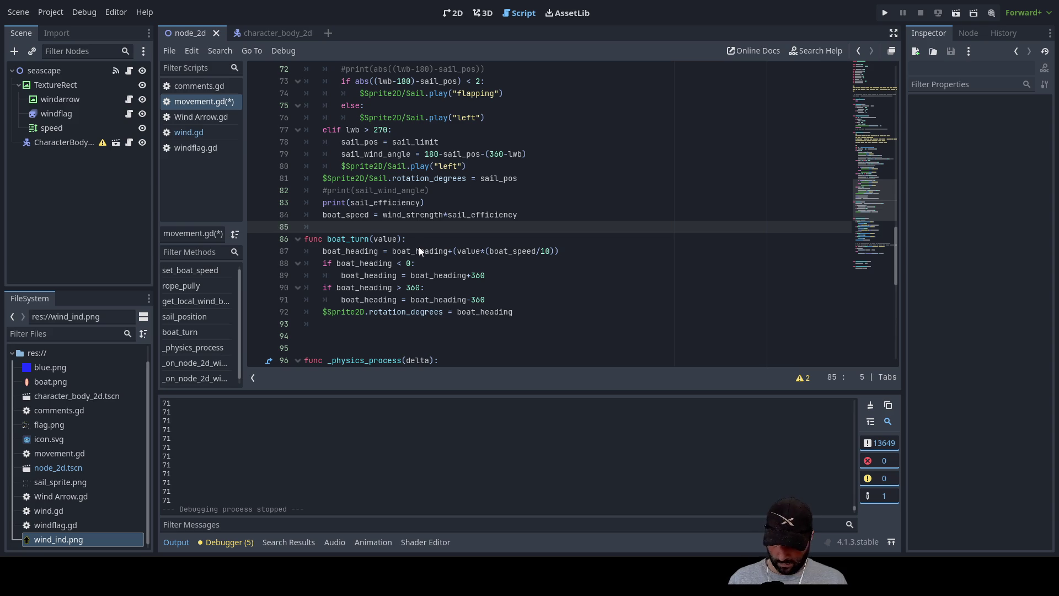
text(print(boat)
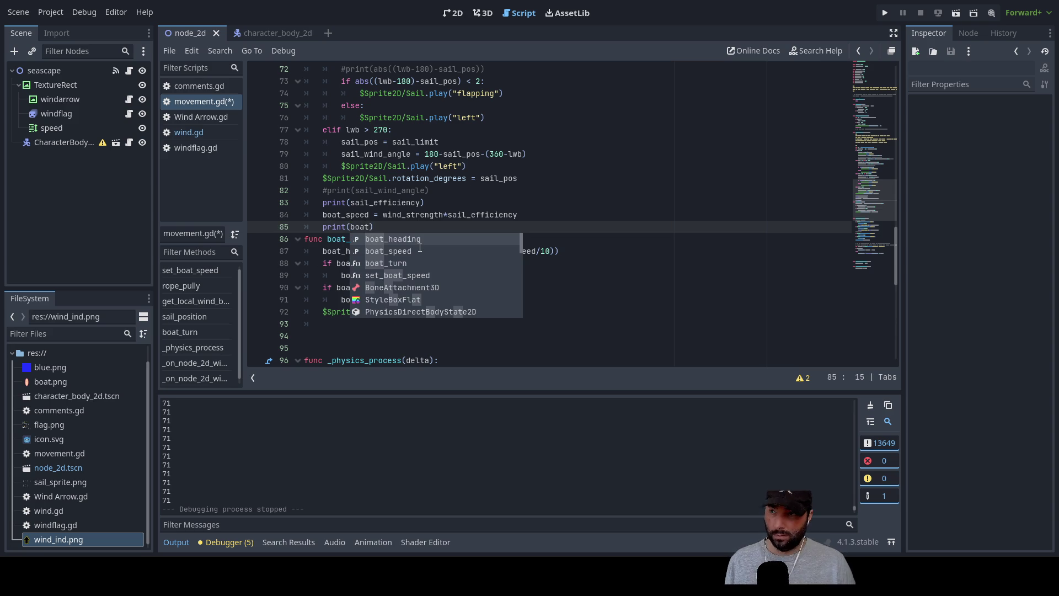
click(420, 250)
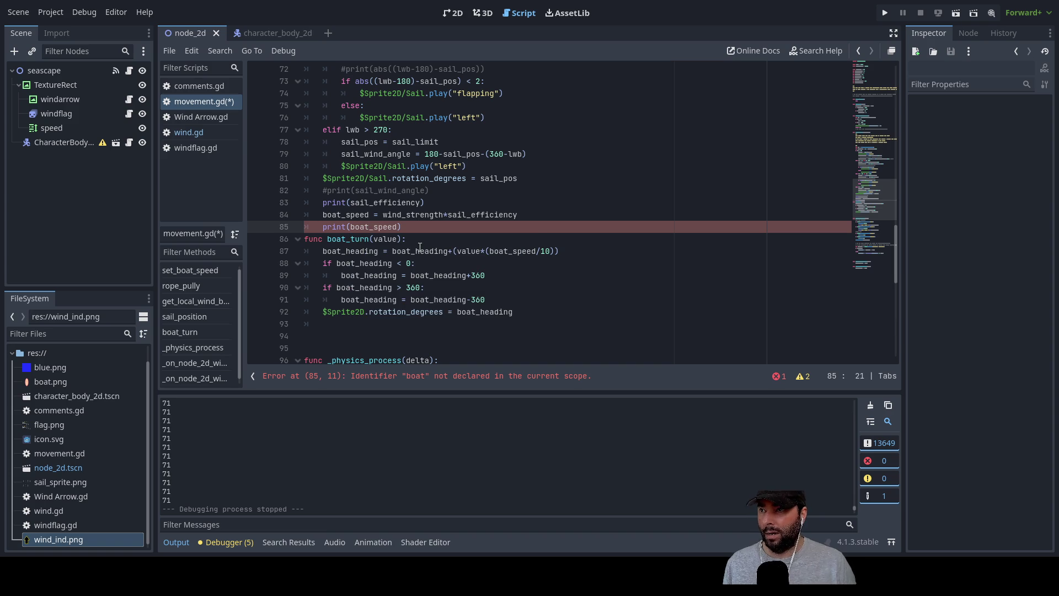
Step: Comment out the print and boat_speed lines with Ctrl+K, then run the project
key(Home)
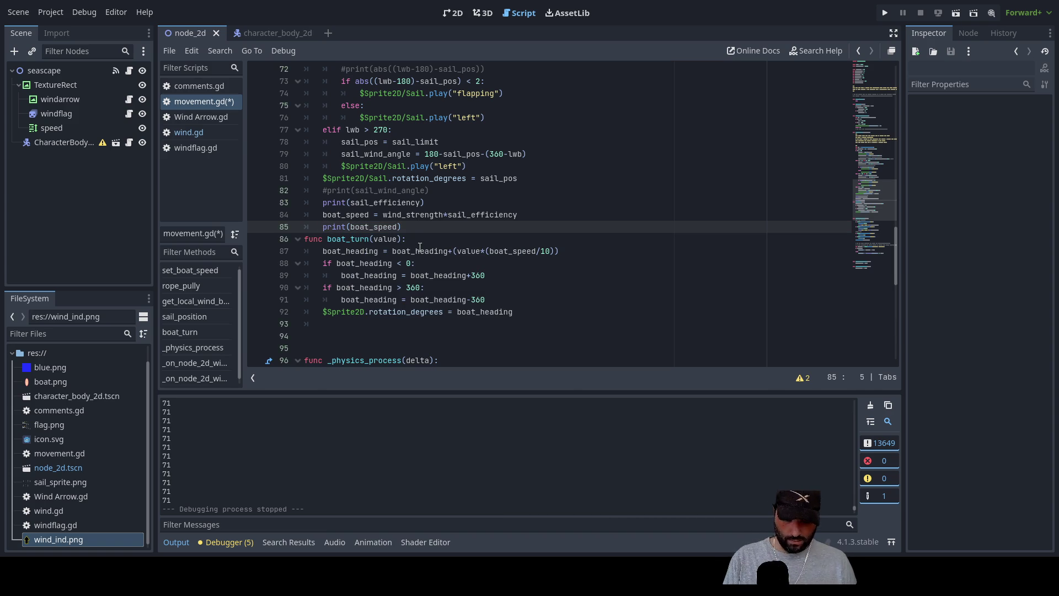
key(ctrl+k)
key(Up)
key(Up)
key(Down)
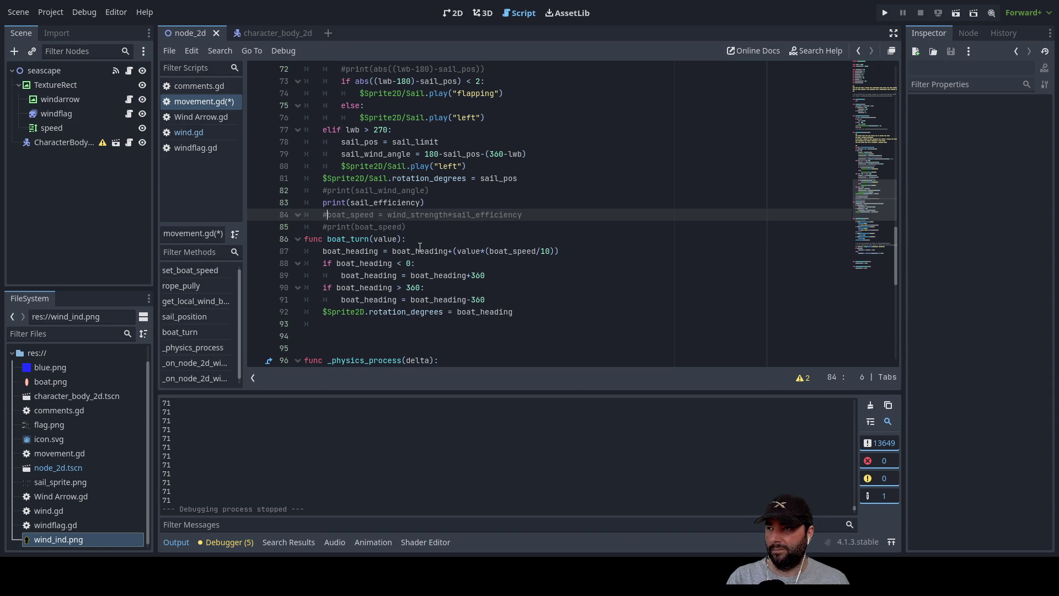
key(Down)
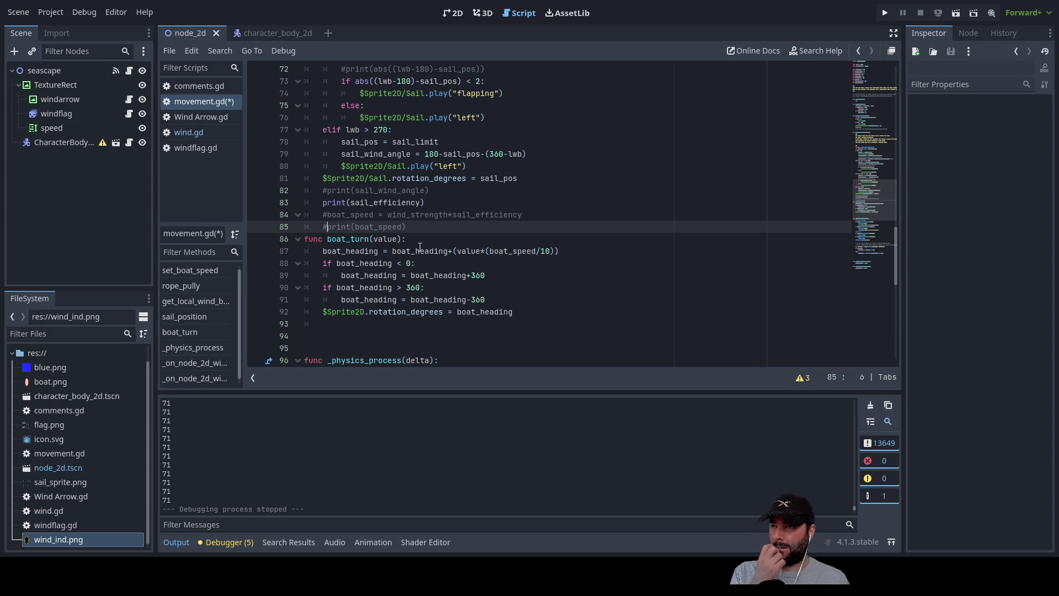
key(Up)
key(Up)
key(Up)
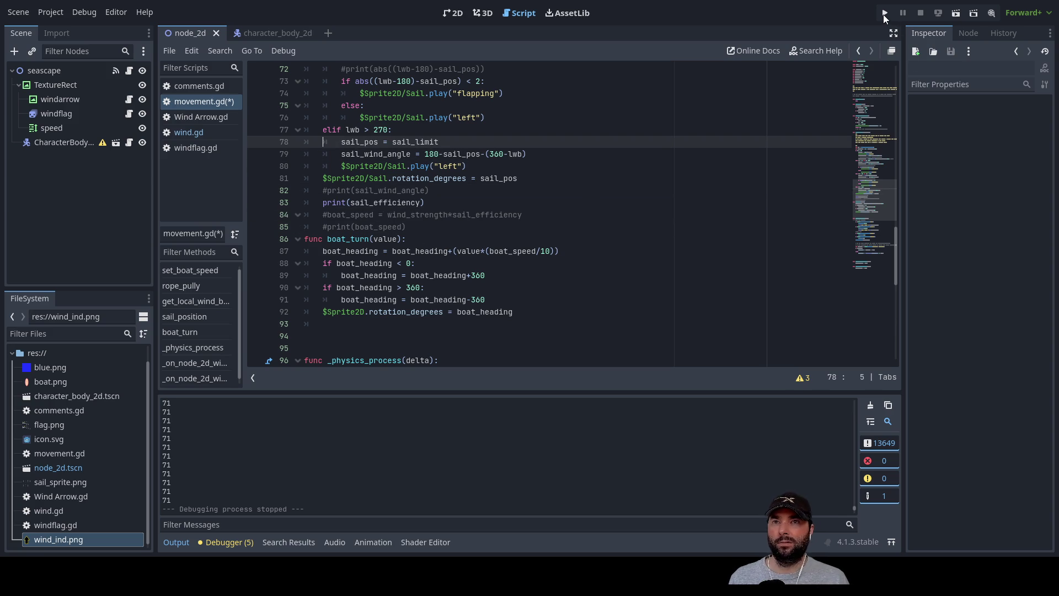
click(884, 13)
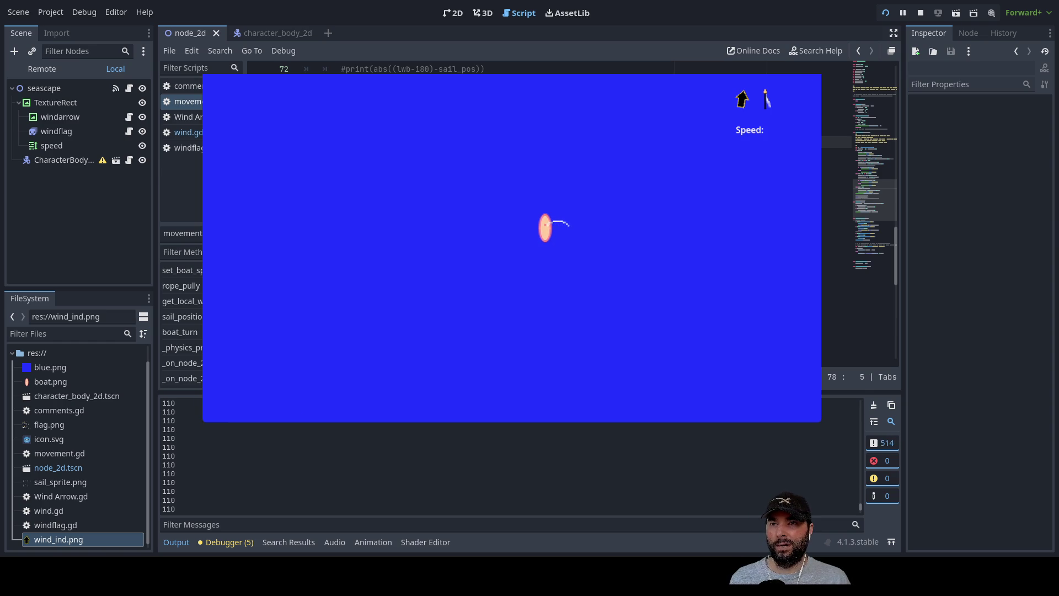
Step: Stop the running game after it repeatedly prints sail efficiency 110
click(920, 14)
Step: Scroll through movement.gd to review sail_position and _physics_process
scroll(359, 276, up, 6)
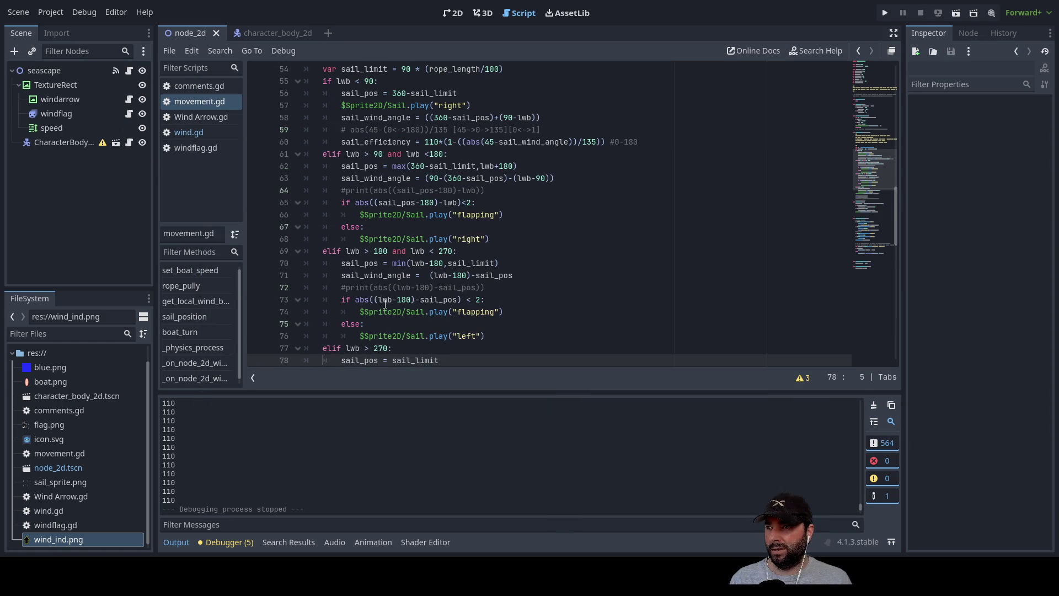
scroll(373, 306, up, 4)
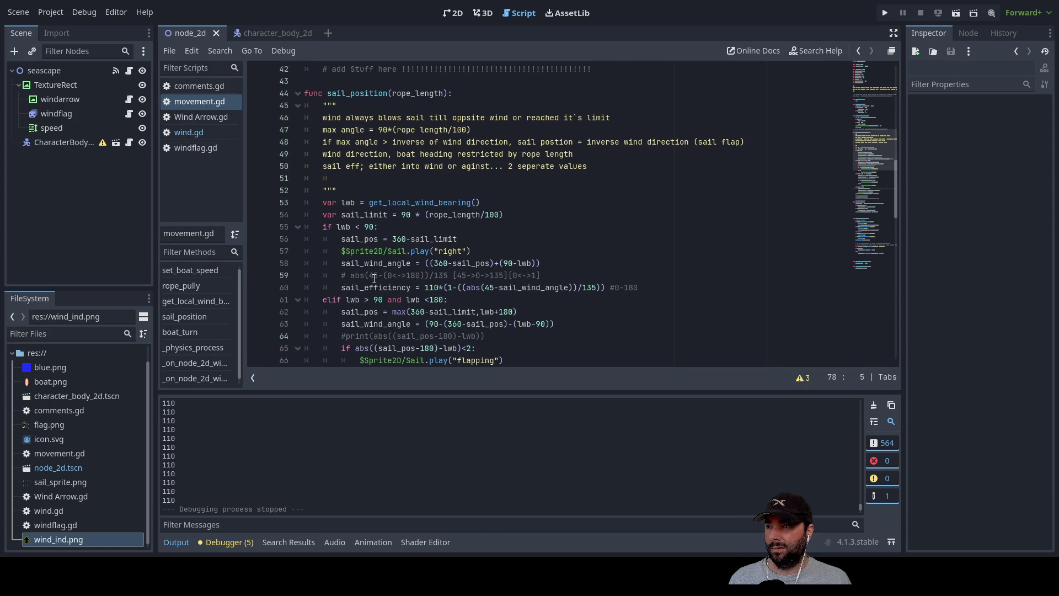
scroll(376, 281, down, 7)
scroll(377, 281, down, 3)
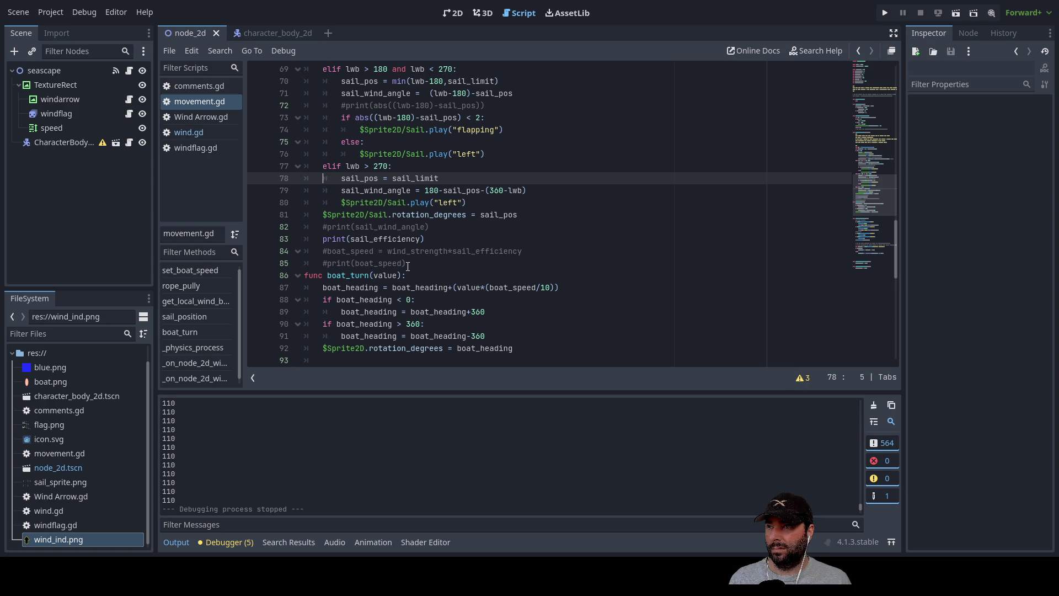
scroll(448, 306, up, 4)
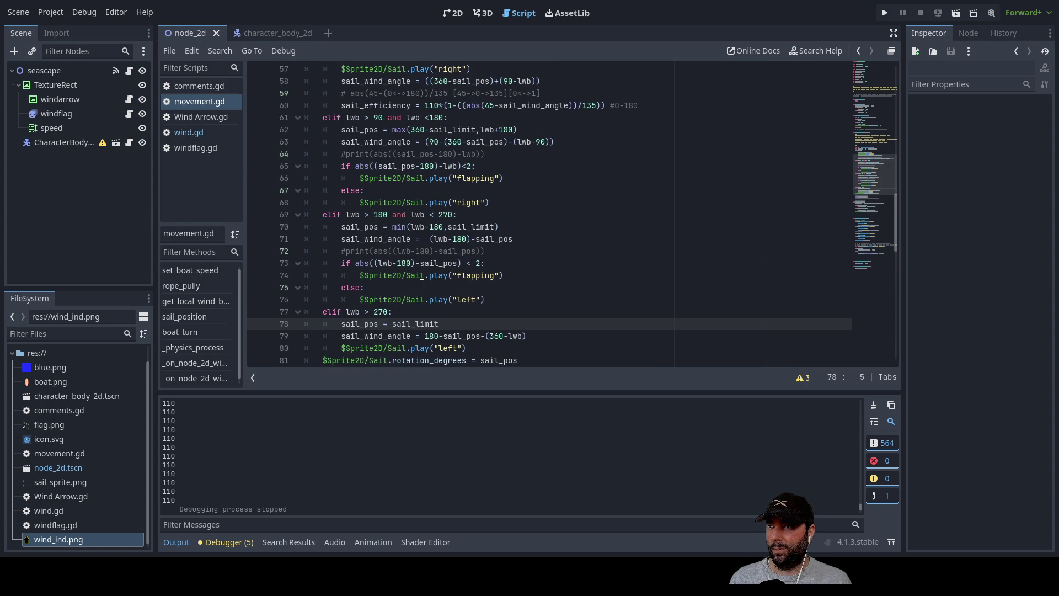
scroll(423, 283, up, 3)
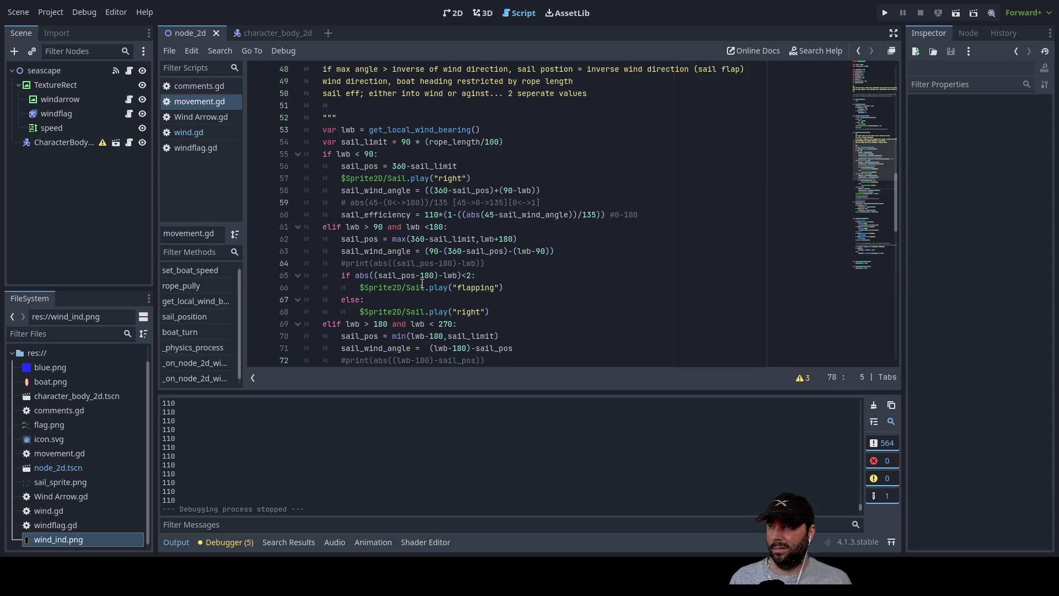
scroll(423, 283, up, 2)
scroll(423, 284, down, 5)
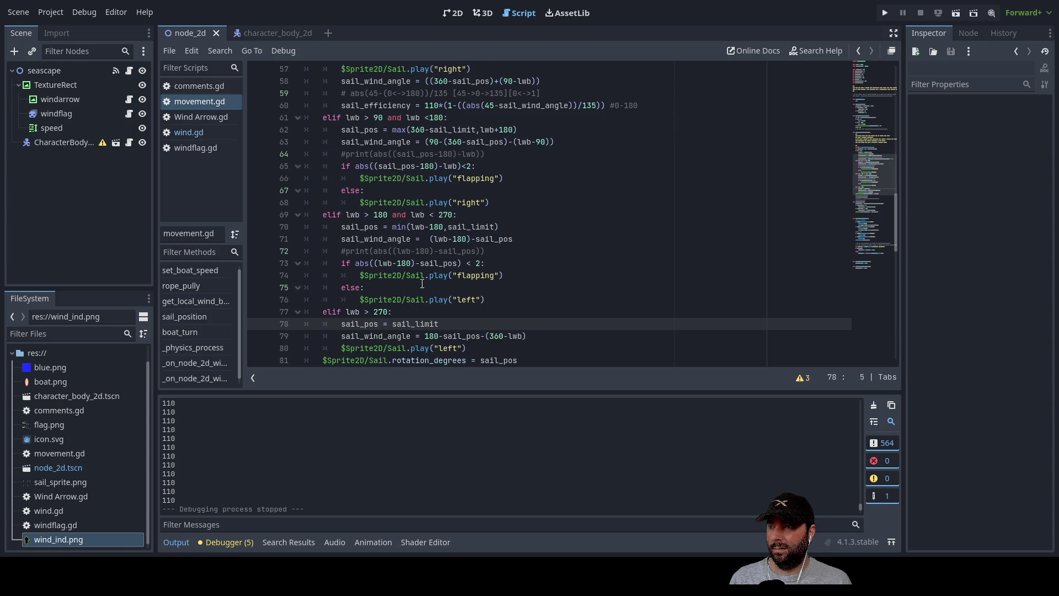
scroll(423, 283, down, 4)
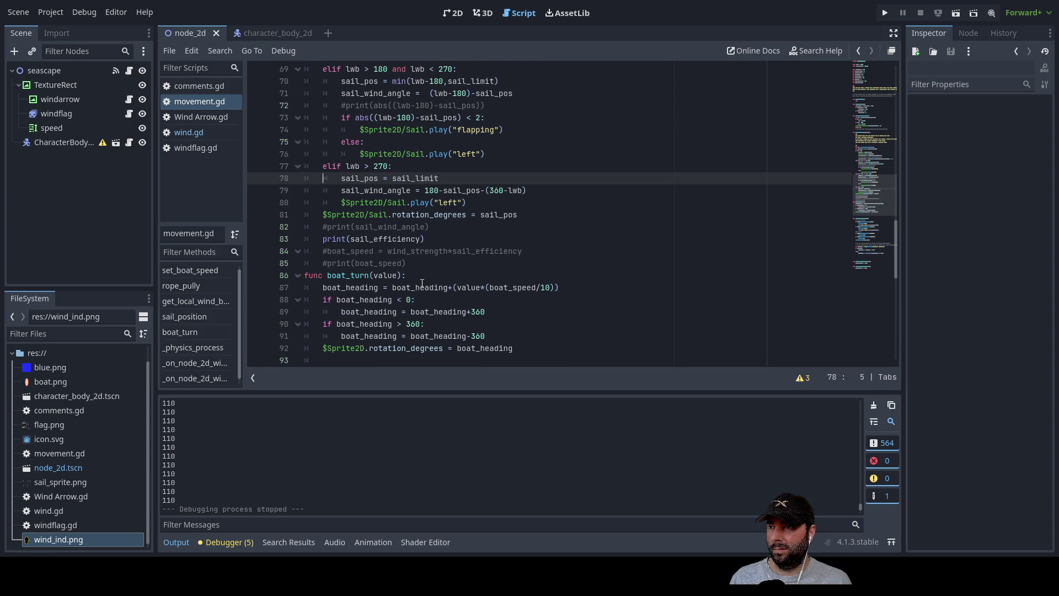
scroll(484, 330, down, 7)
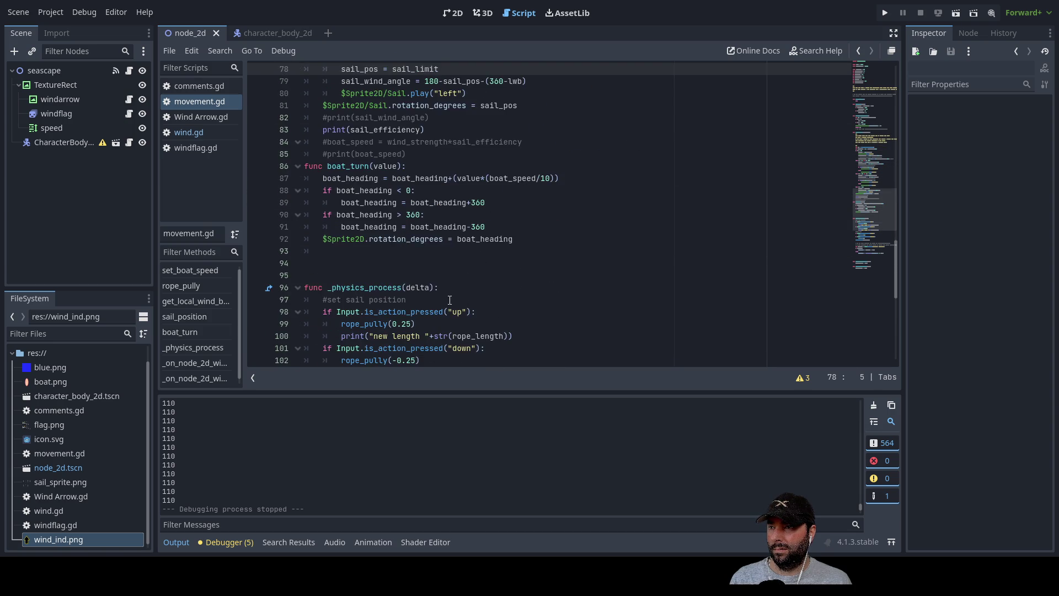
scroll(450, 298, down, 2)
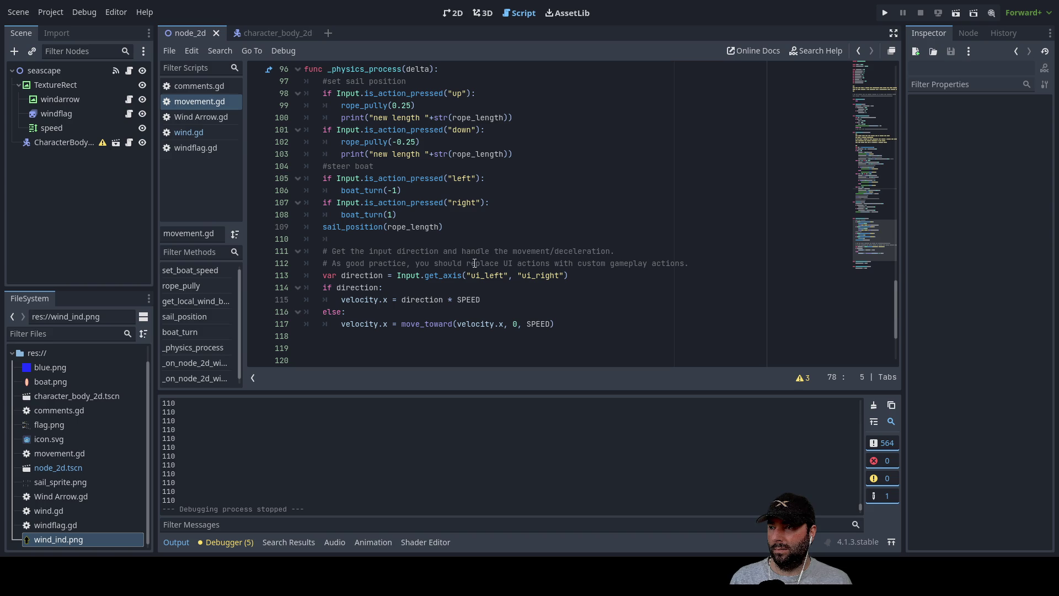
scroll(471, 271, up, 6)
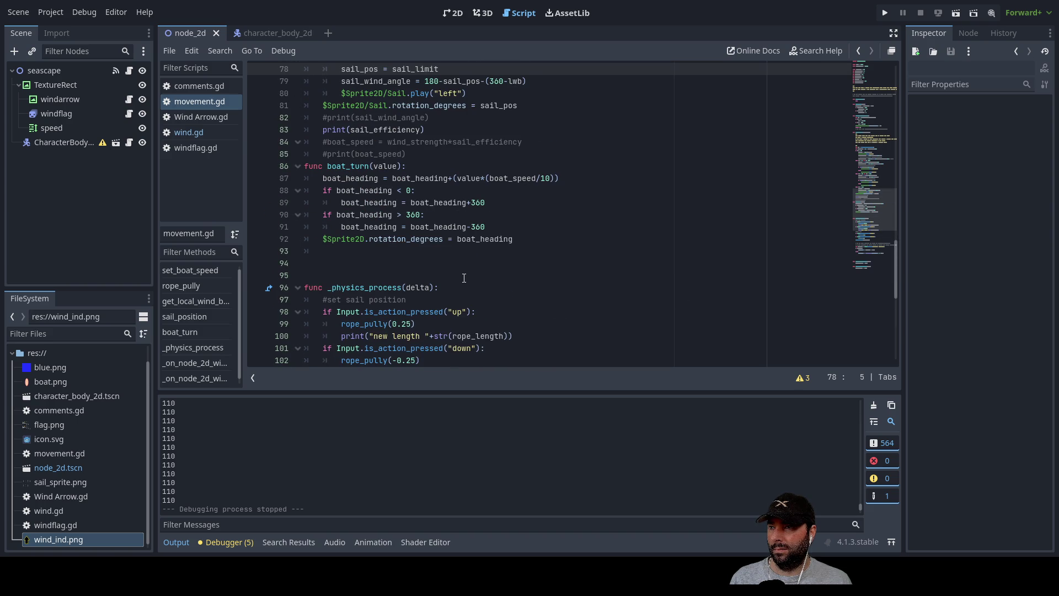
scroll(463, 279, up, 3)
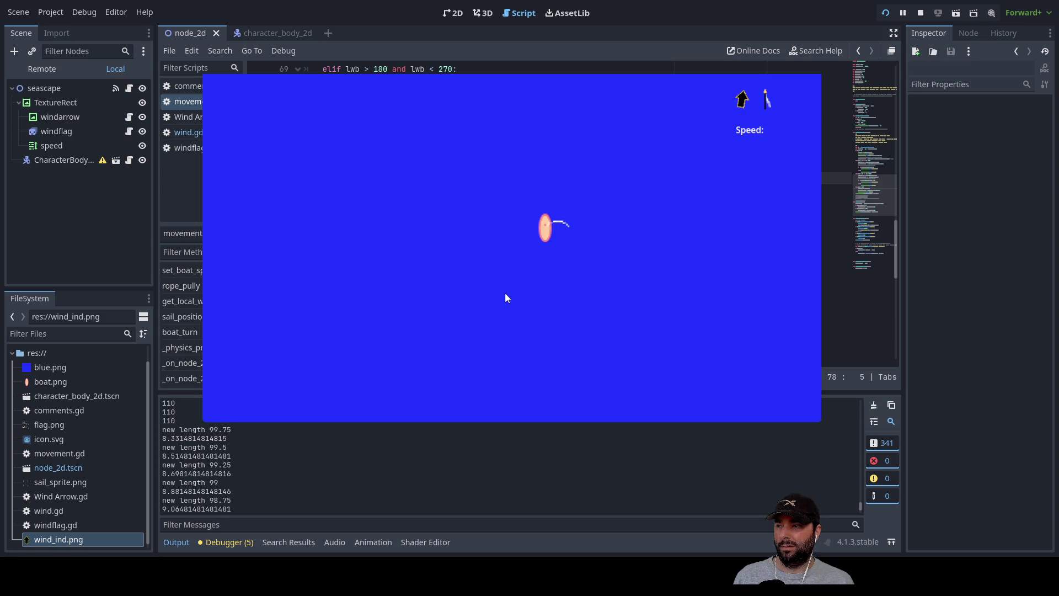
Step: Haul in and let out the sail rope while watching the printed sail efficiency
key(Up)
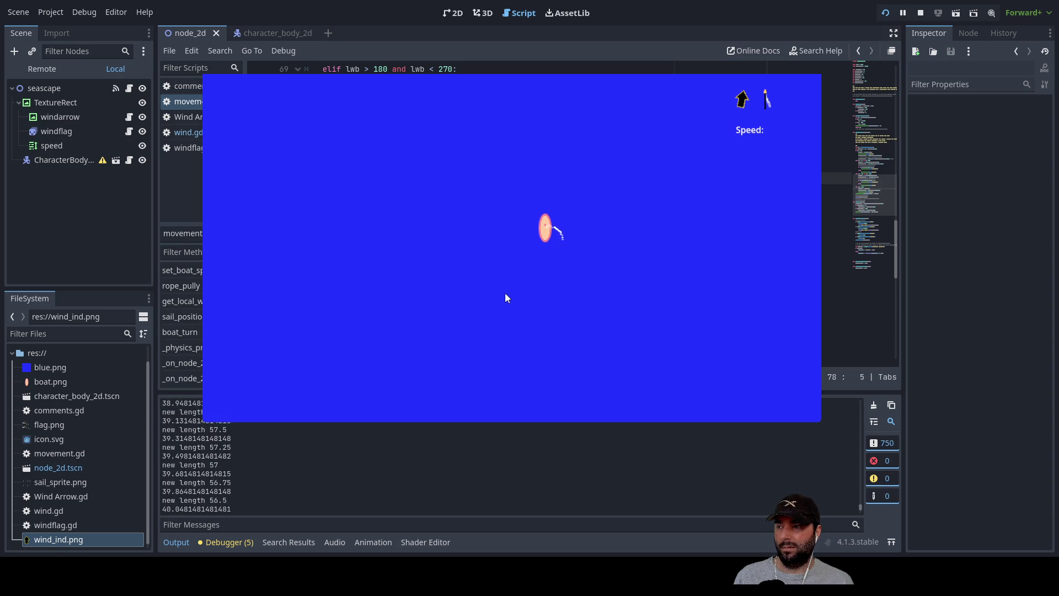
key(Up)
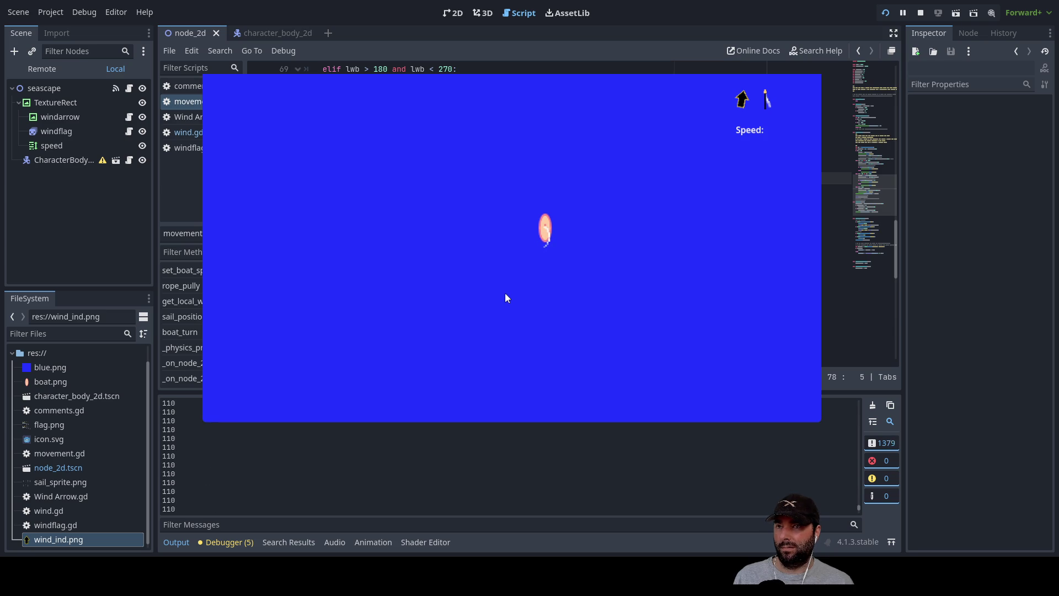
key(Down)
key(Up)
key(Down)
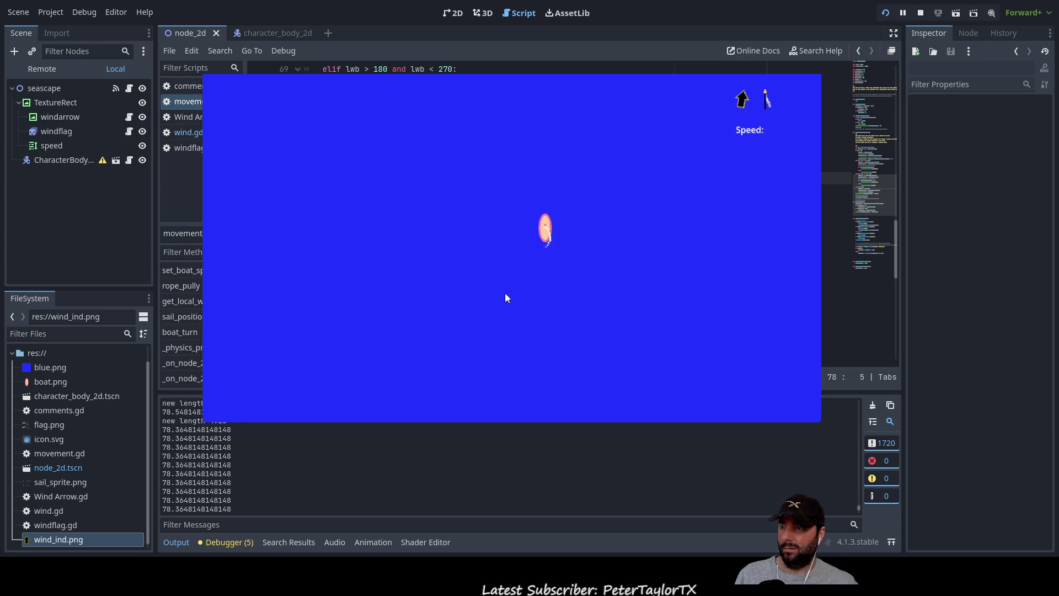
key(Down)
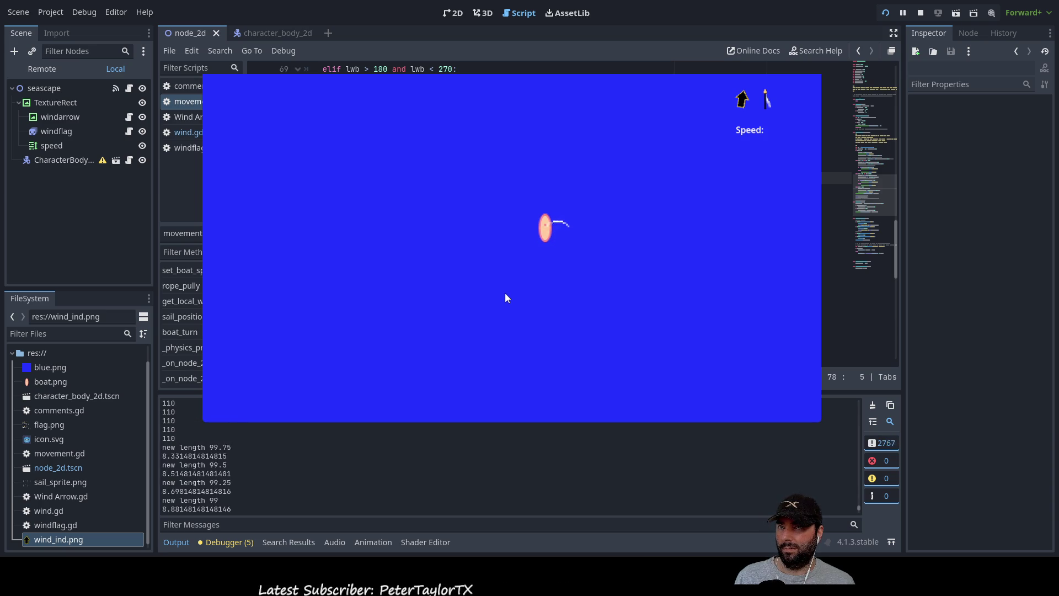
Step: Turn the boat clockwise and back, let the rope out fully, then turn horizontal
key(Right)
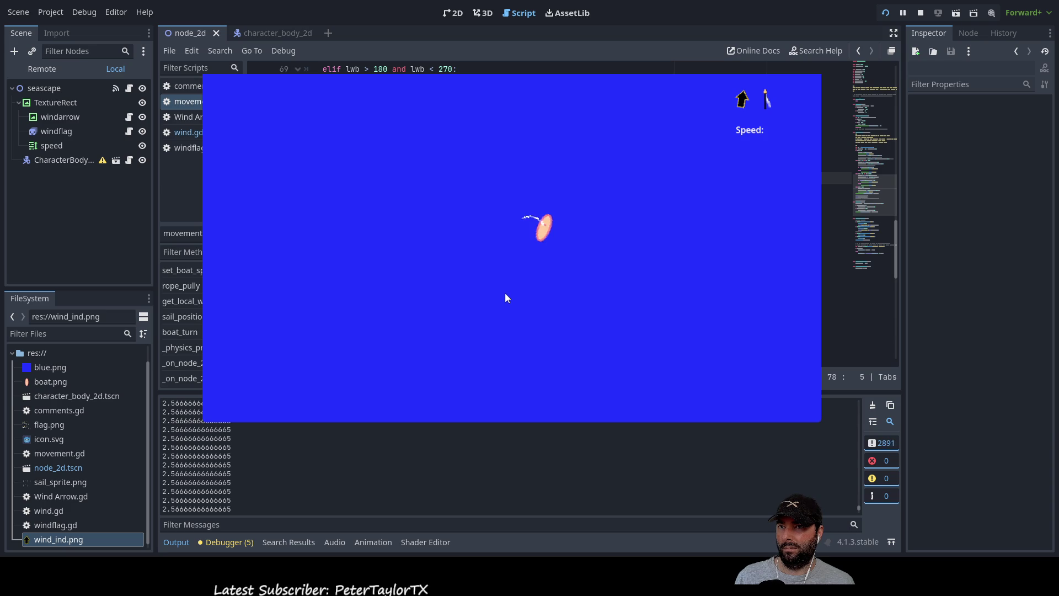
key(Left)
key(Right)
key(Up)
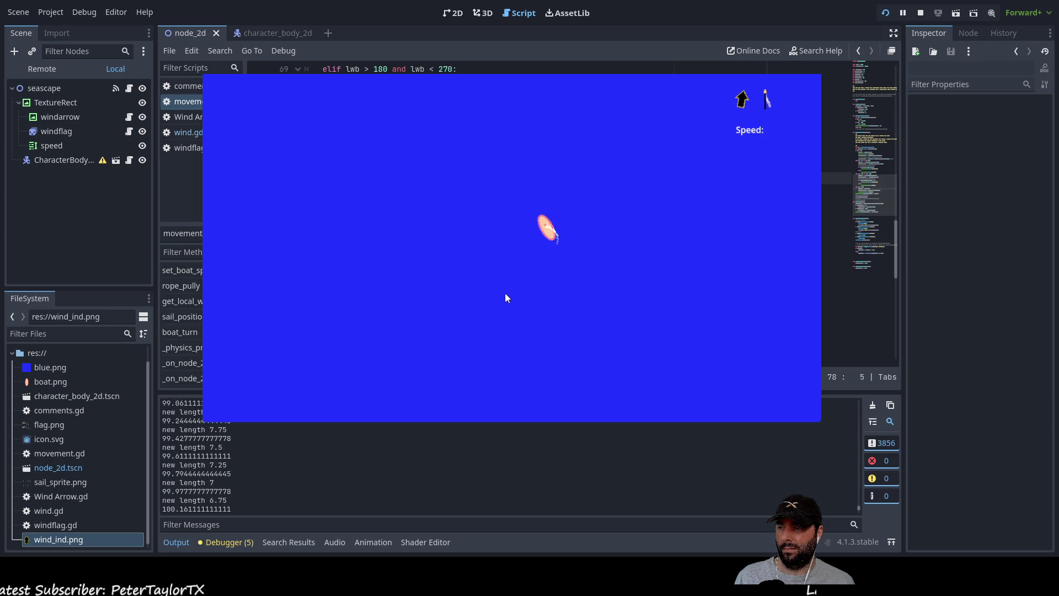
key(Down)
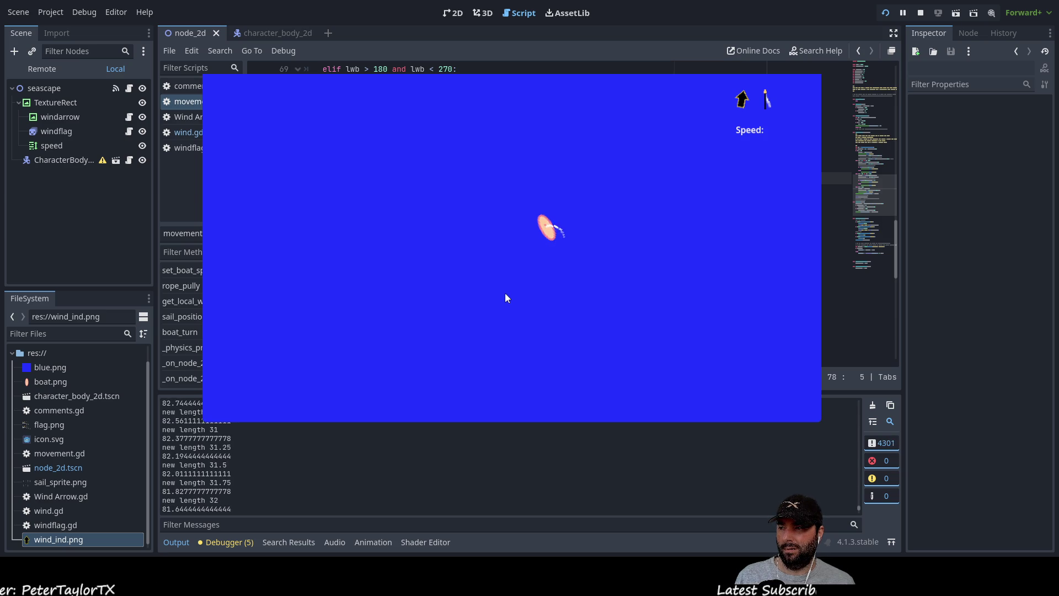
key(Down)
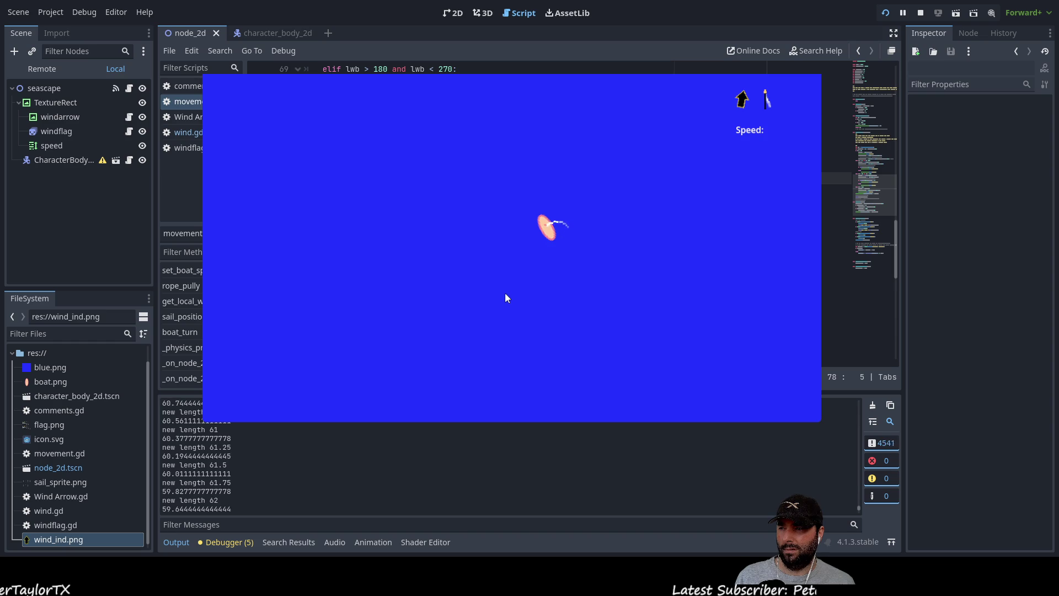
key(Down)
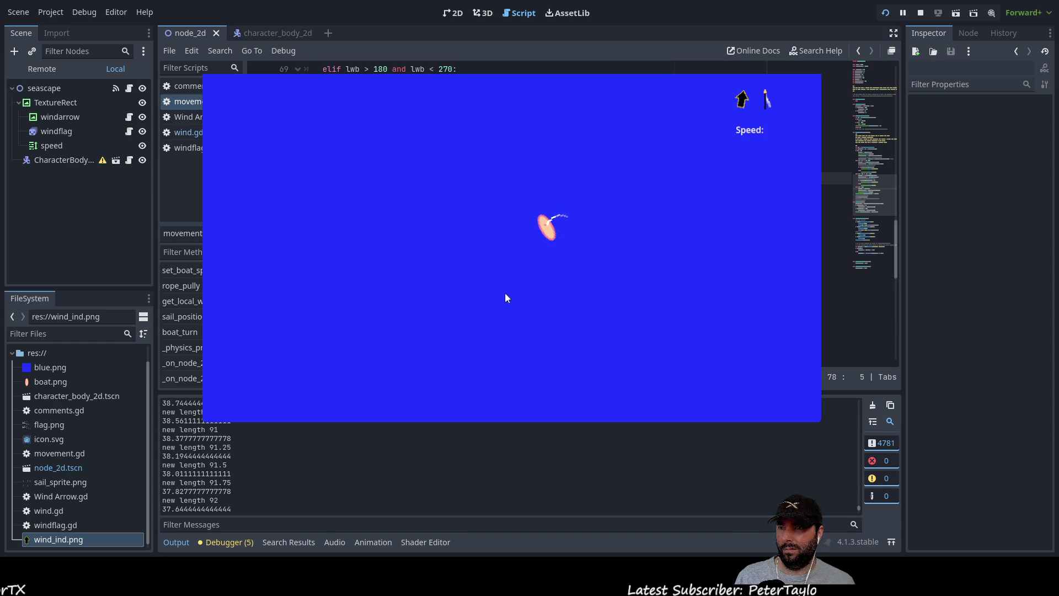
key(Down)
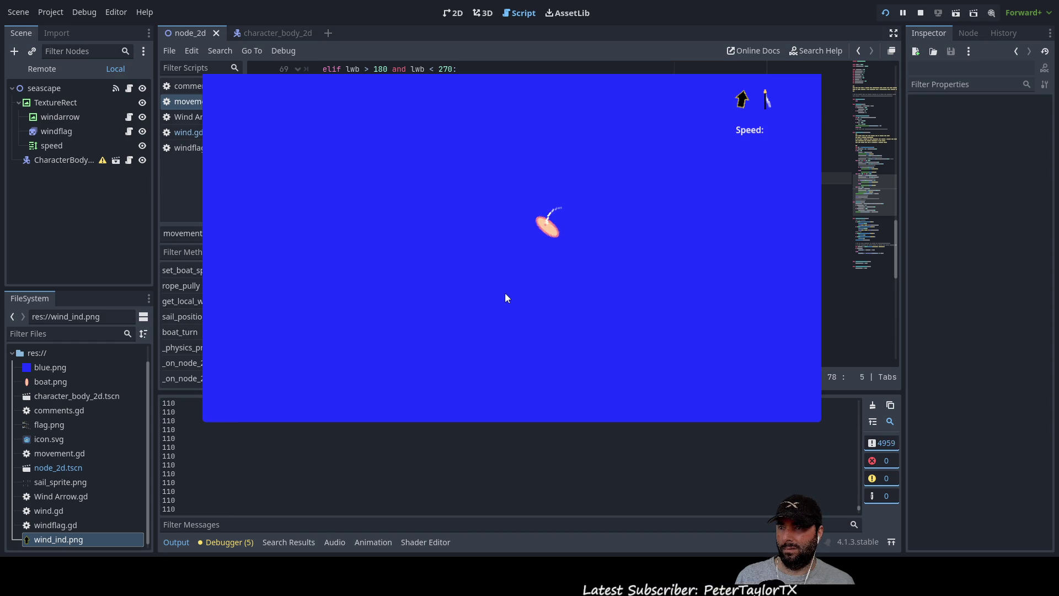
key(Left)
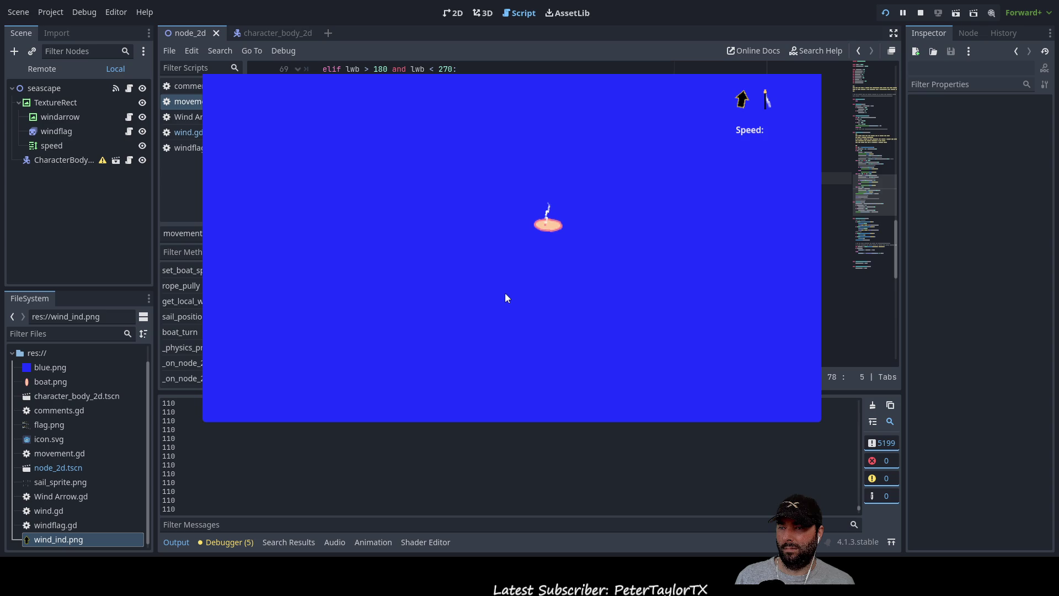
Step: Adjust the sail rope and turn the boat toward vertical, checking the efficiency output
key(Up)
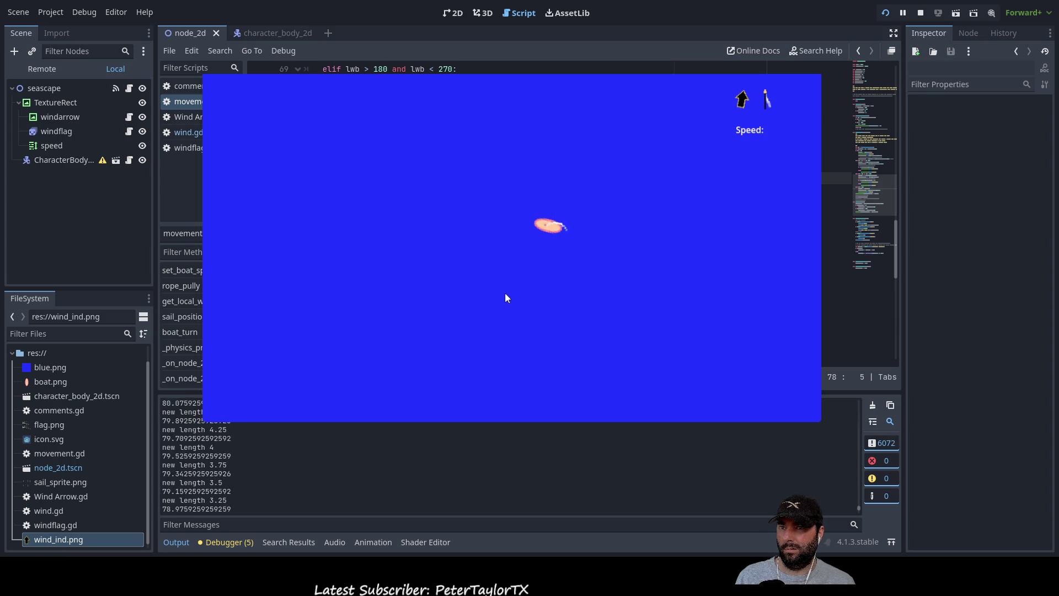
key(Up)
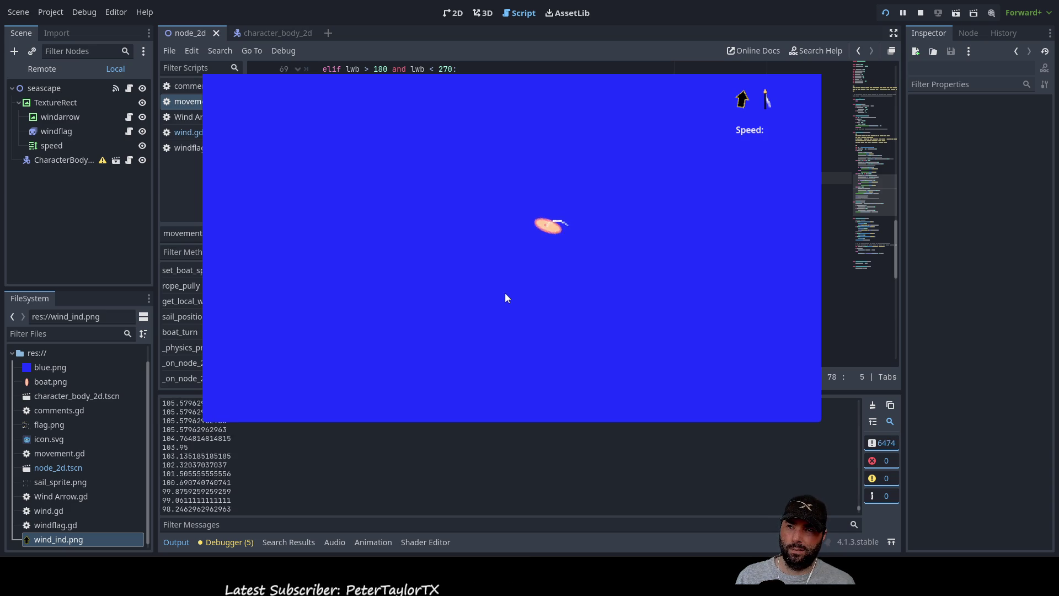
key(Left)
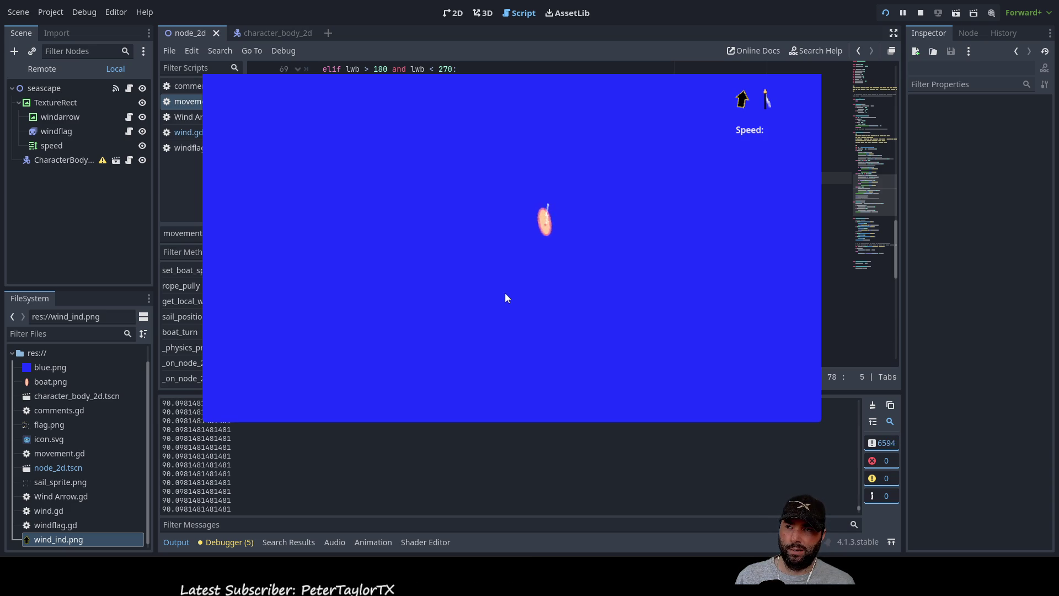
key(Right)
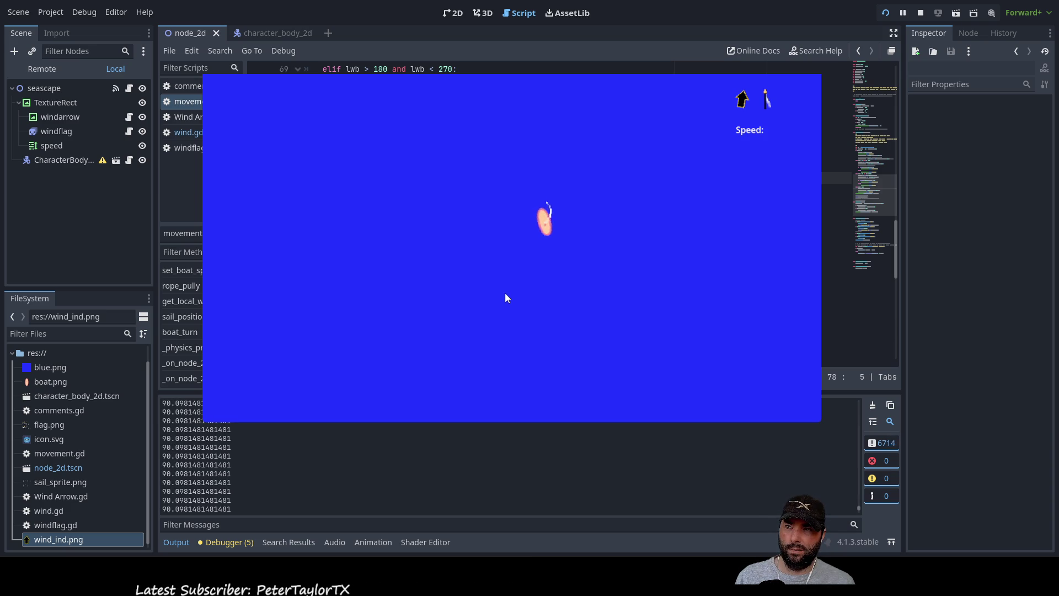
key(Right)
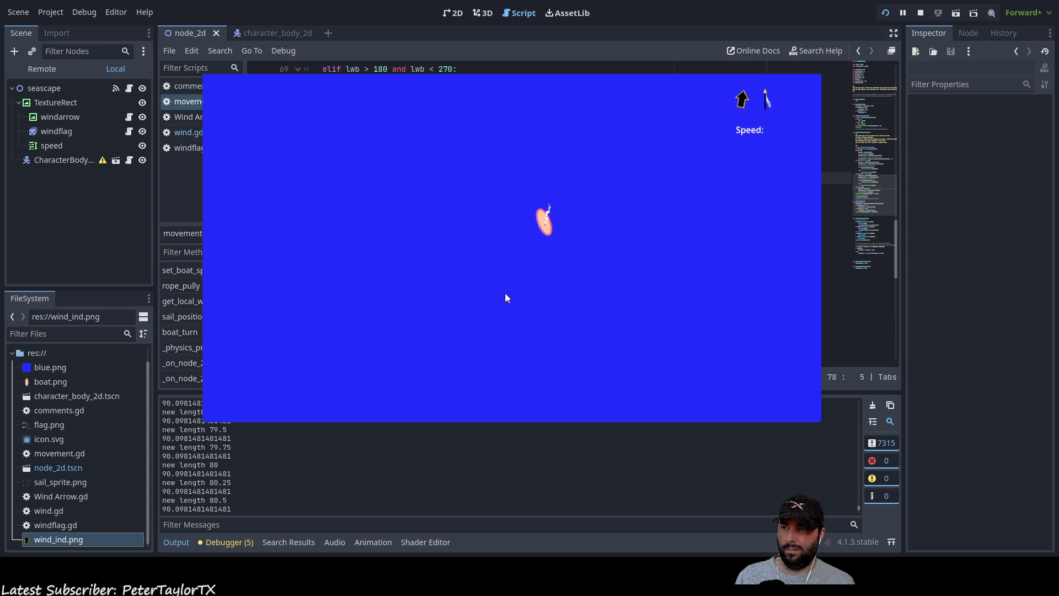
key(Left)
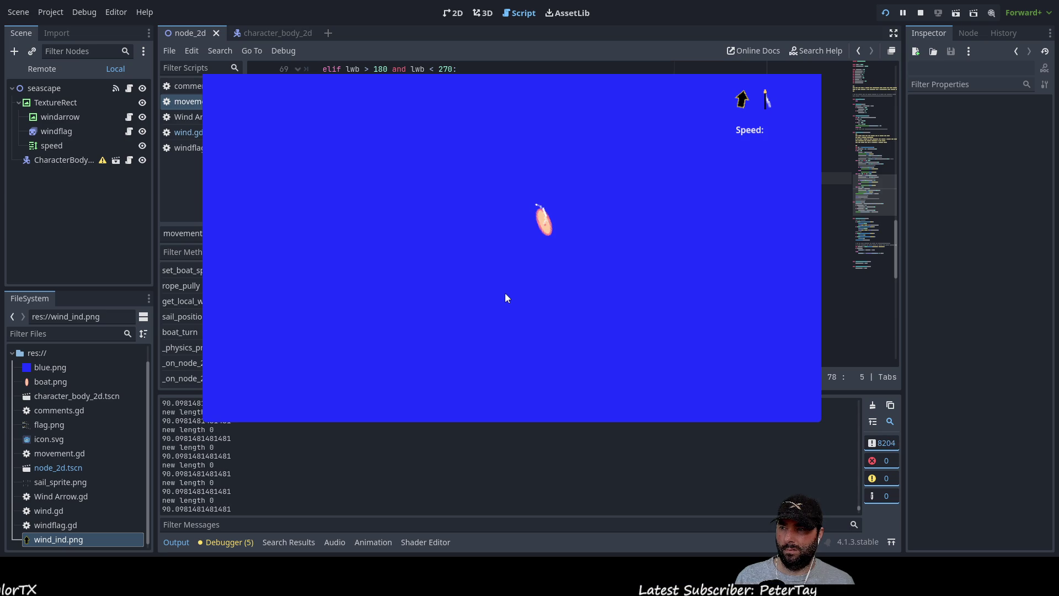
key(Right)
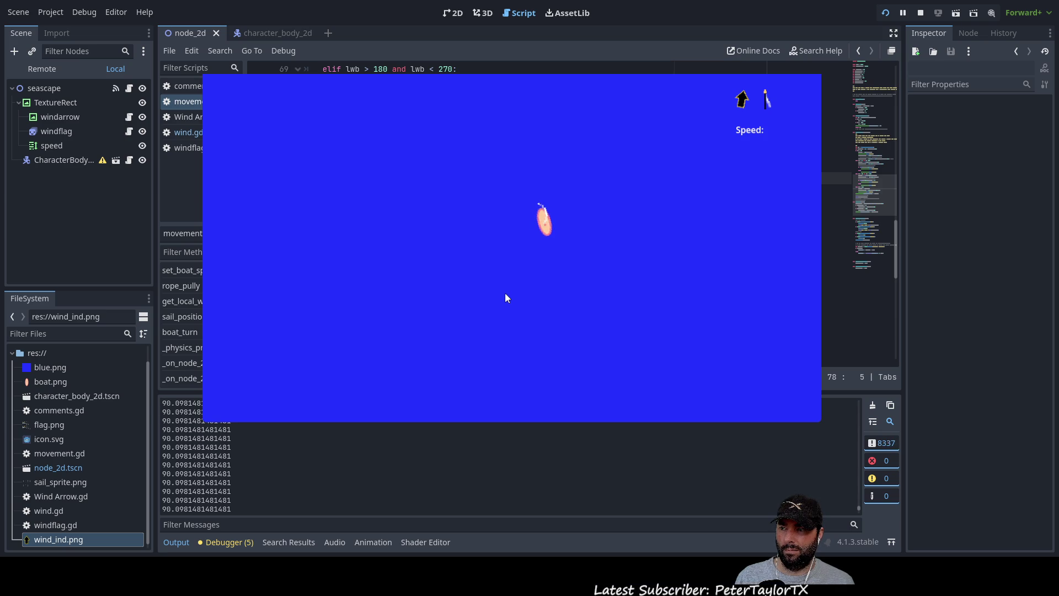
key(Right)
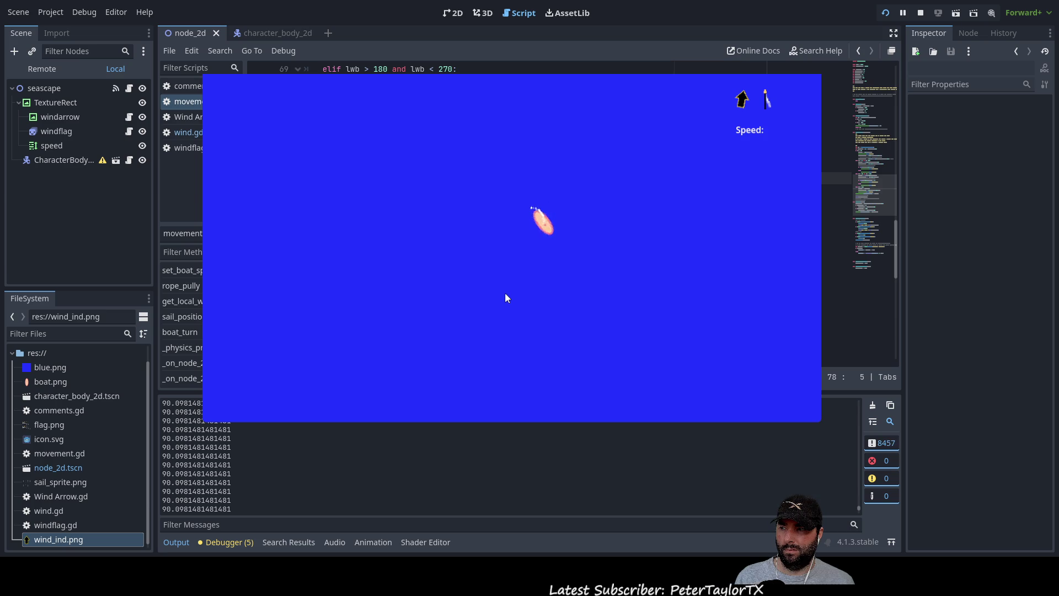
key(Left)
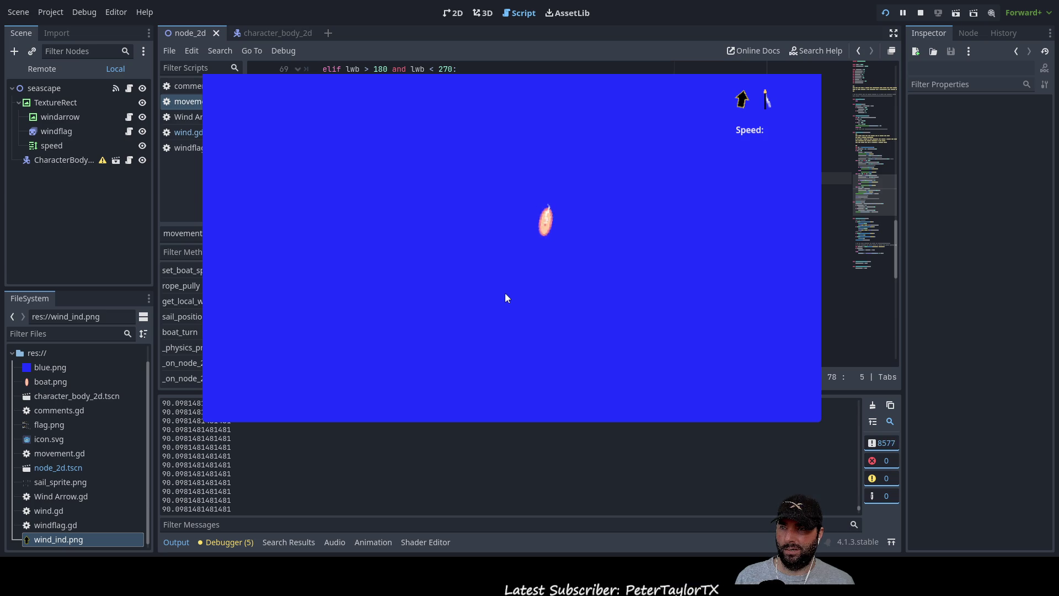
Step: Swing the boat between horizontal and upright headings, then stop the game with F8
key(Left)
key(Right)
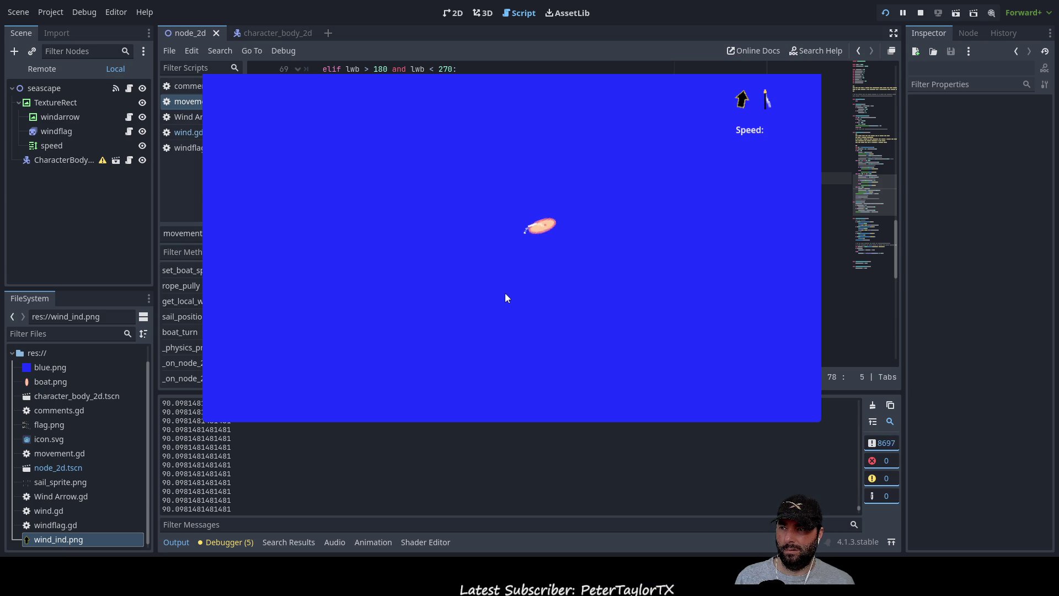
key(Left)
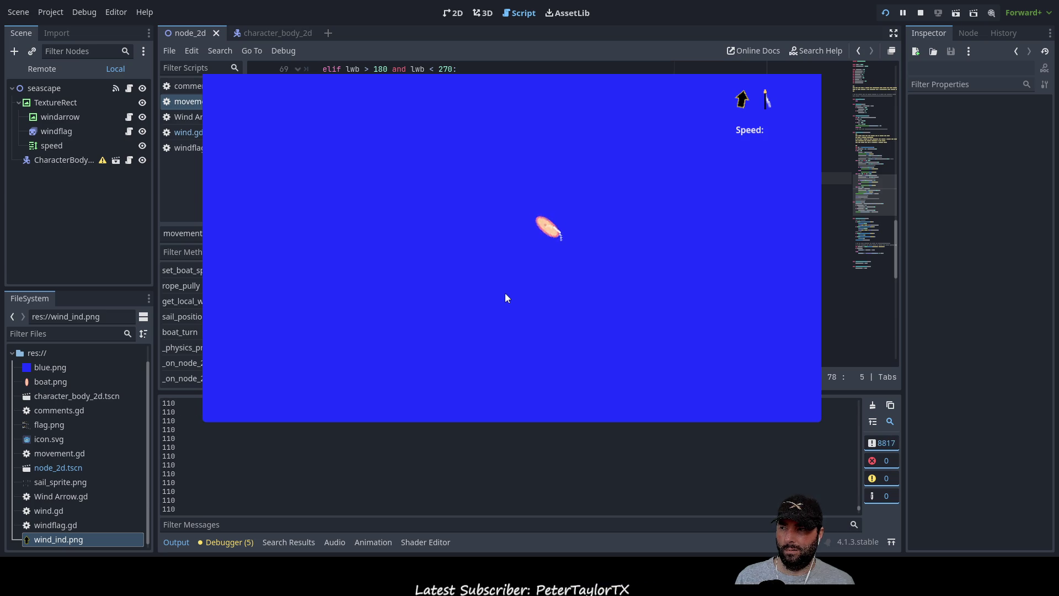
key(Right)
key(Right)
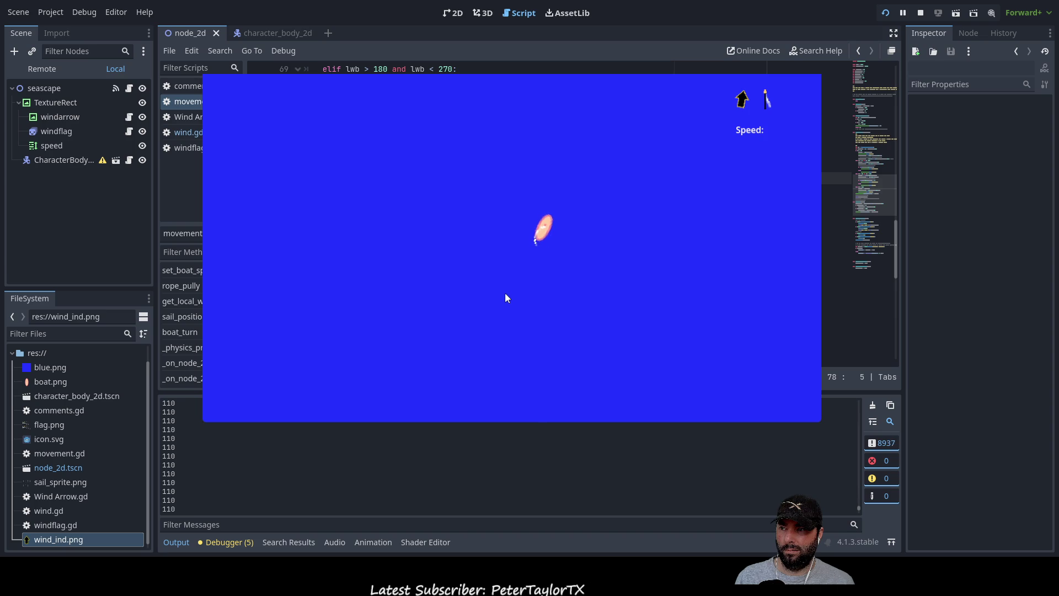
key(Left)
key(Right)
key(Left)
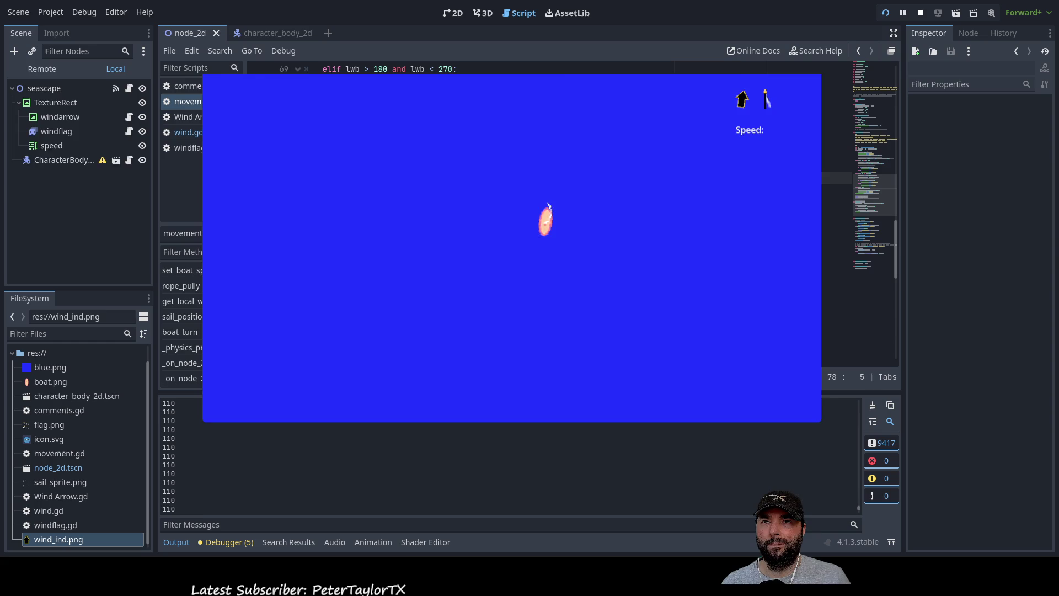
key(F8)
Step: Locate the uses of sail_efficiency in the print statement and on line 60
scroll(403, 291, up, 1)
scroll(402, 291, up, 4)
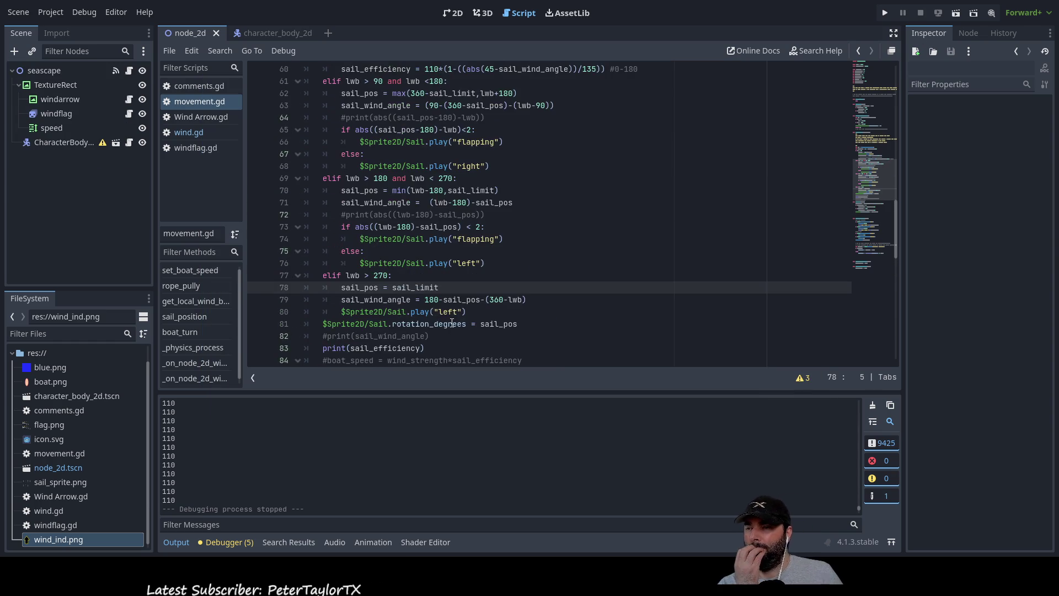
scroll(448, 339, down, 5)
scroll(448, 339, up, 2)
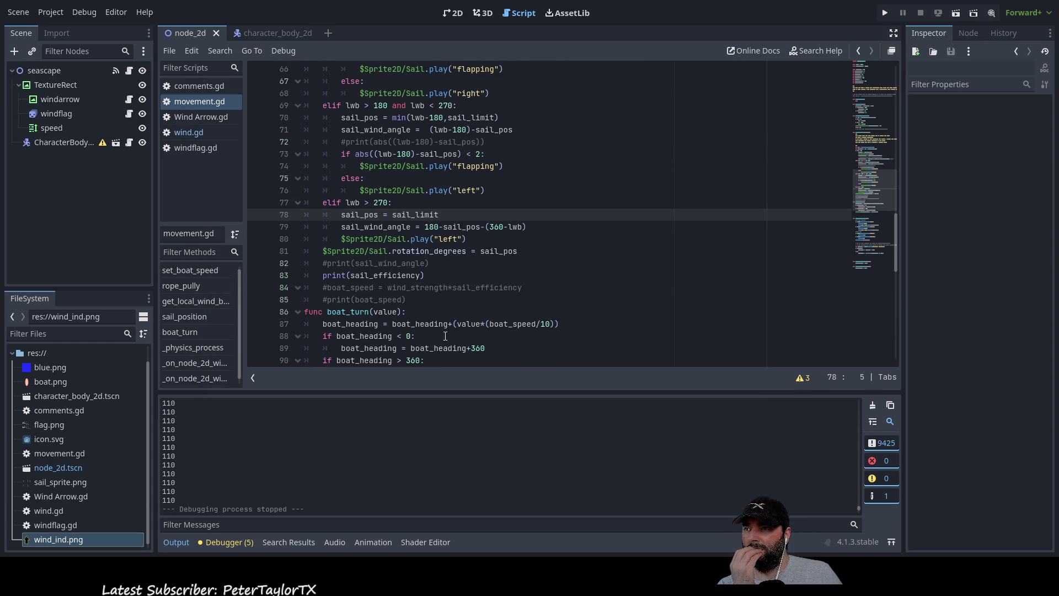
double_click(391, 275)
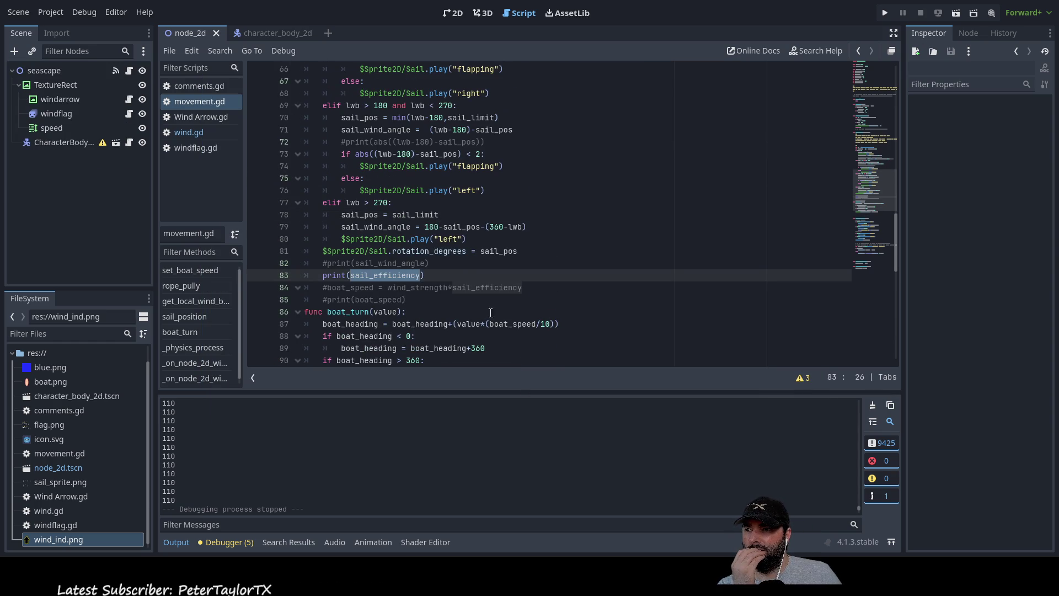
scroll(459, 292, up, 4)
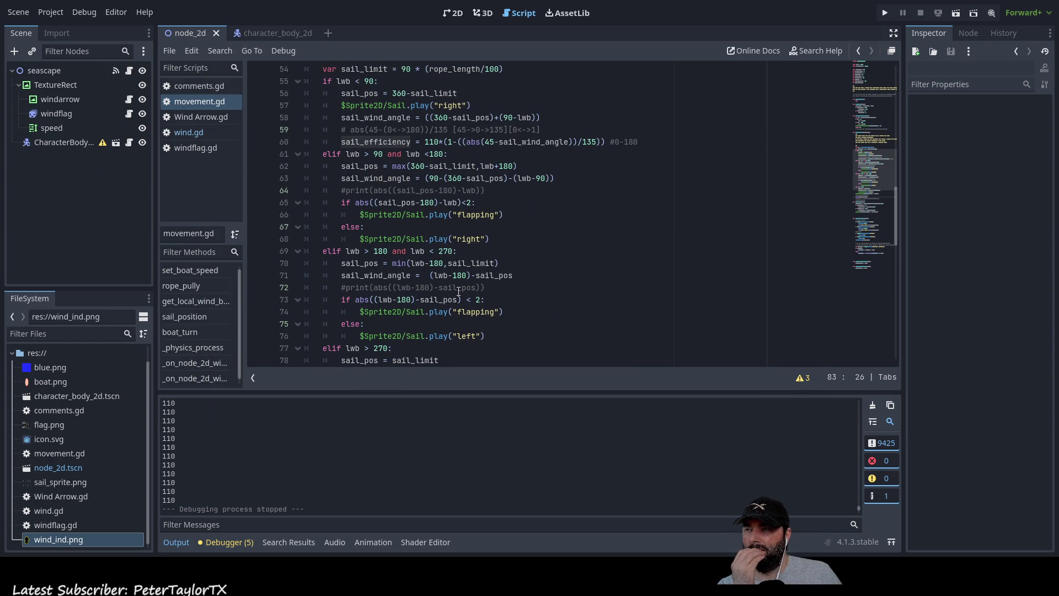
scroll(458, 292, up, 1)
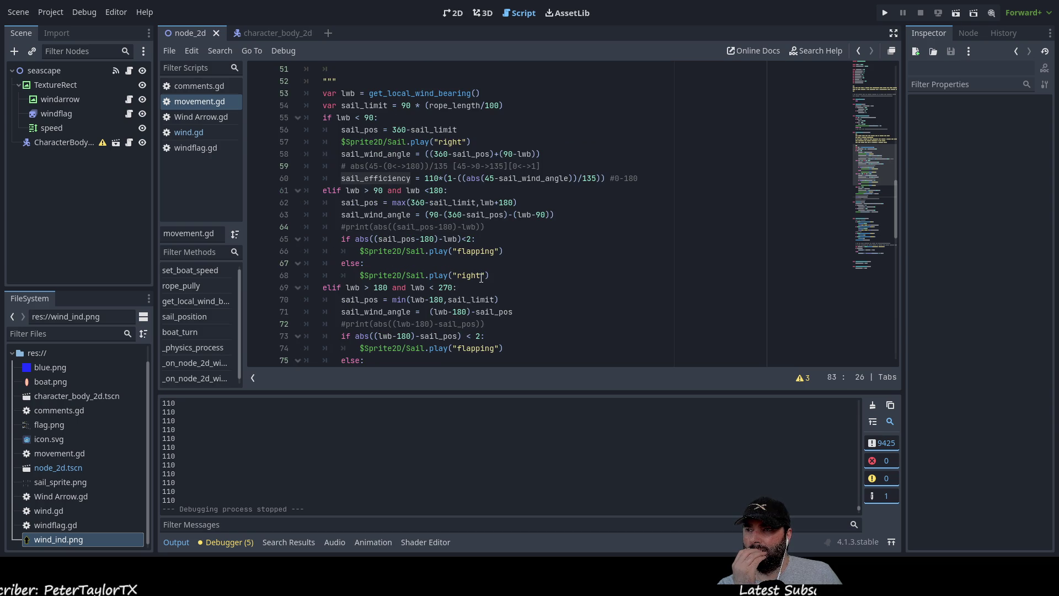
double_click(382, 178)
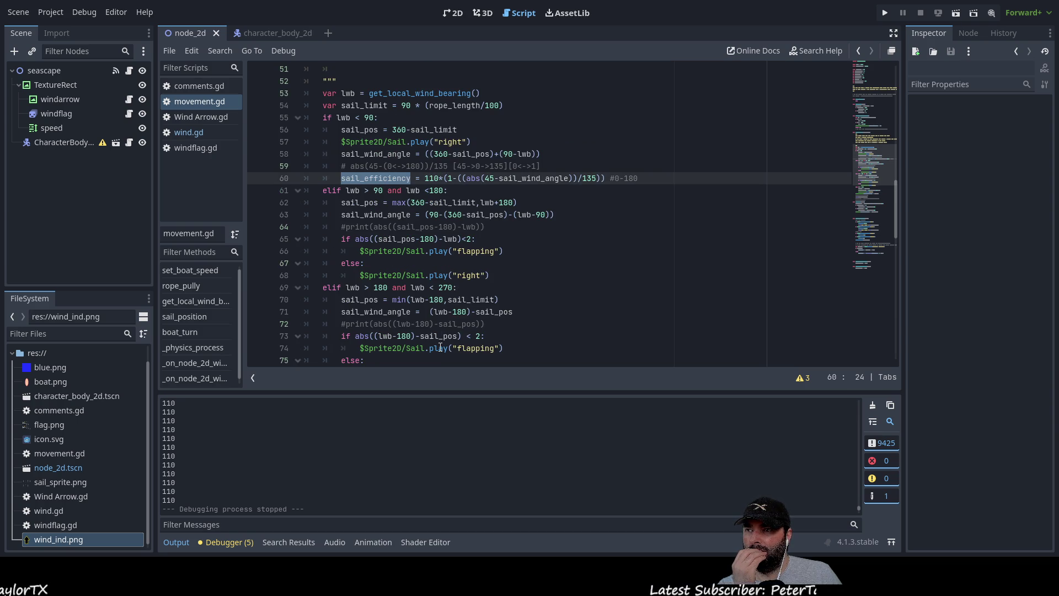
Step: Delete the print(sail_efficiency) statement on line 83
scroll(440, 347, down, 6)
drag(427, 243, 325, 243)
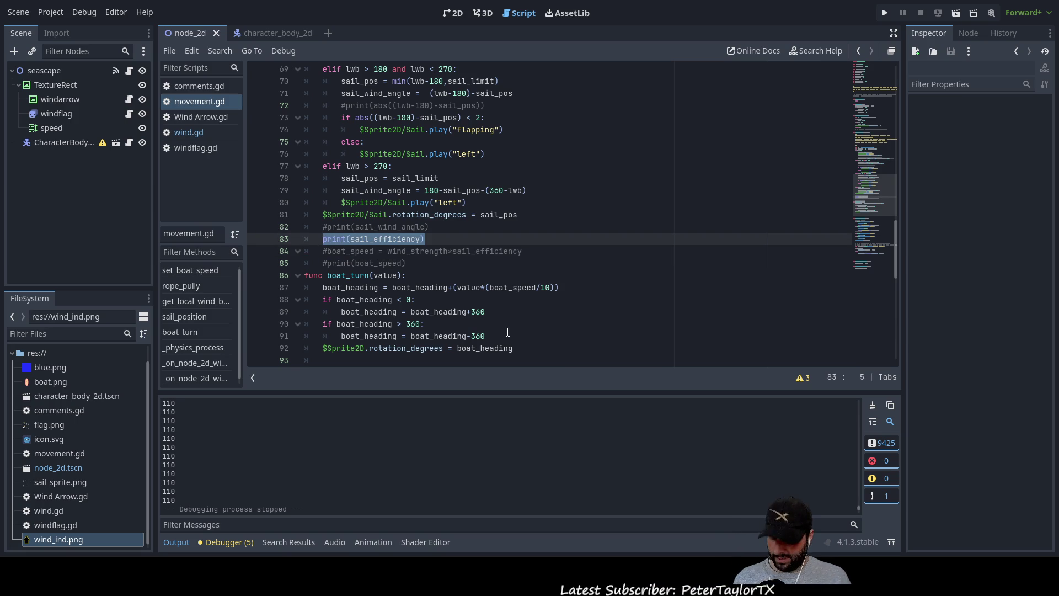
key(BackSpace)
key(BackSpace)
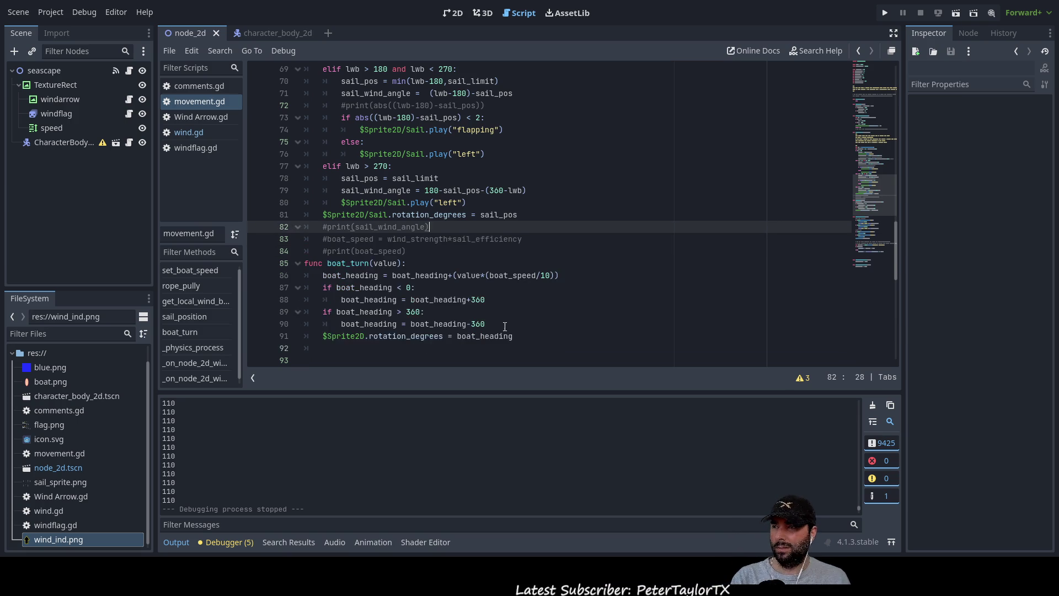
scroll(505, 327, up, 7)
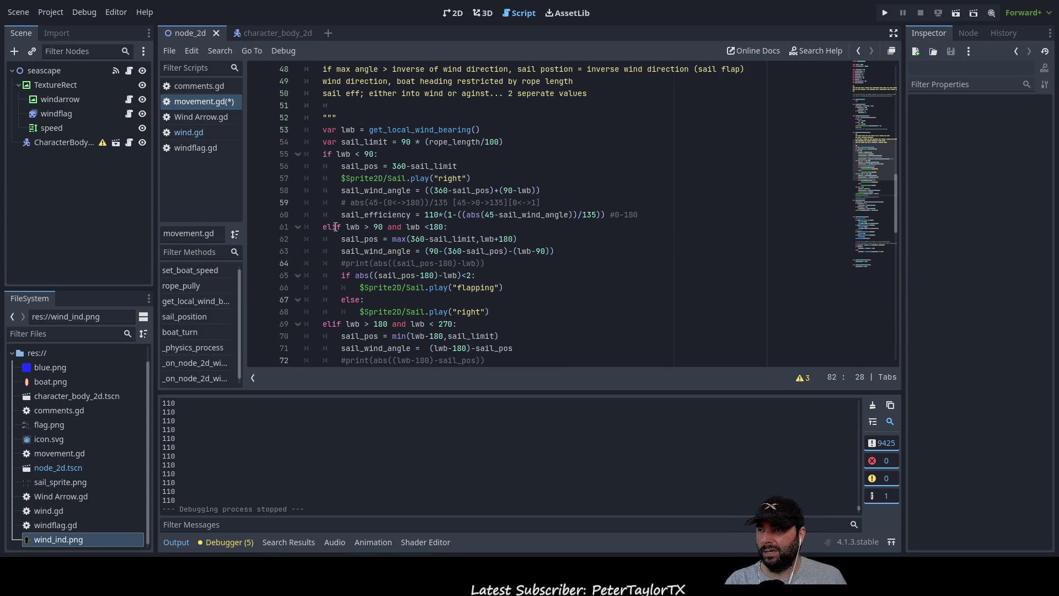
Step: Add a print line under the sail_efficiency assignment using to_string and the " sail eff" label
click(326, 227)
key(Return)
key(Up)
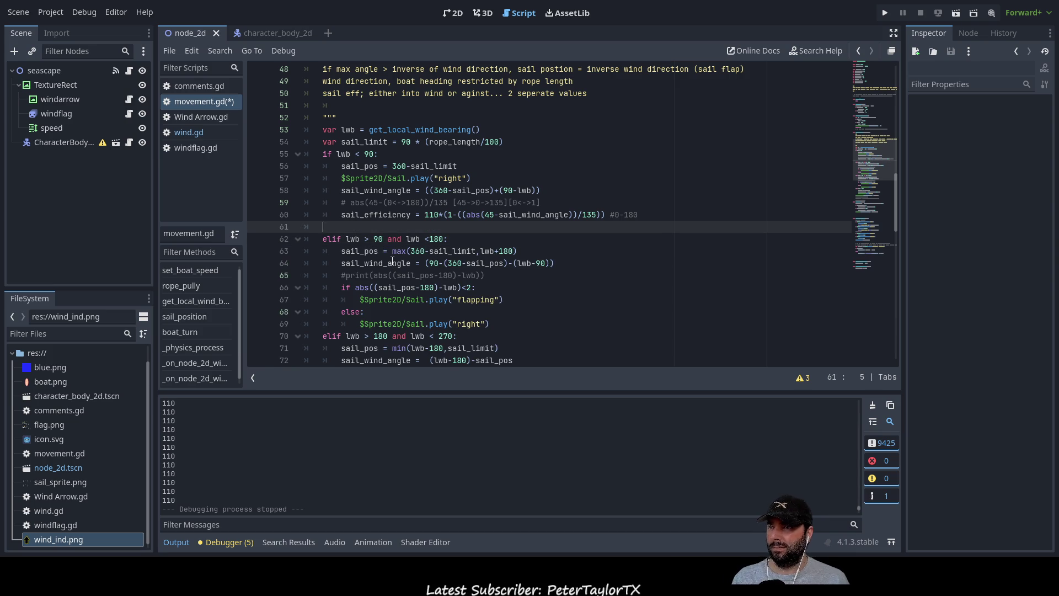
text(print(sail_efficiency))
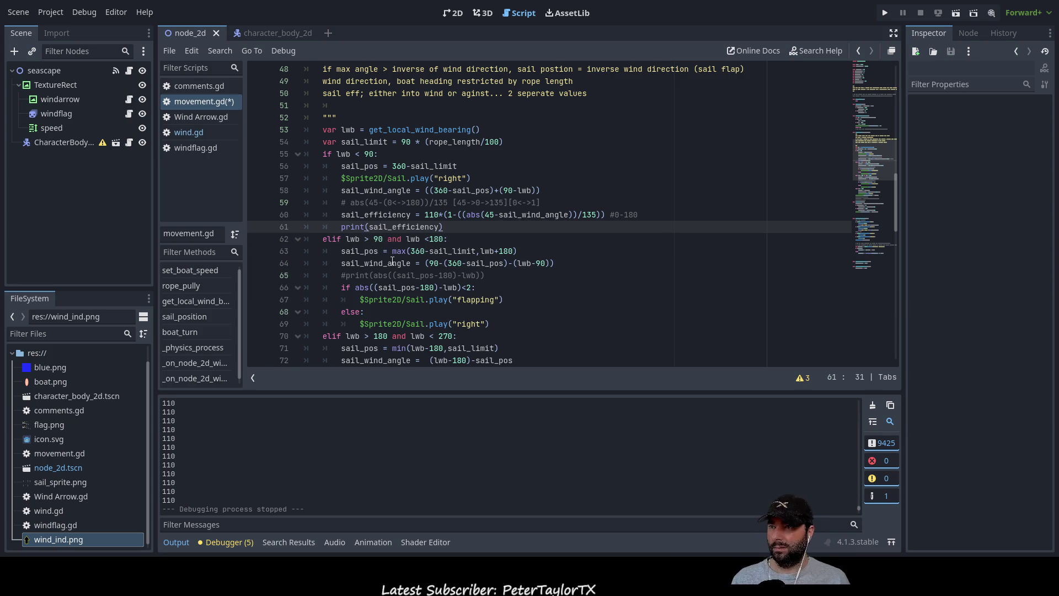
key(Left)
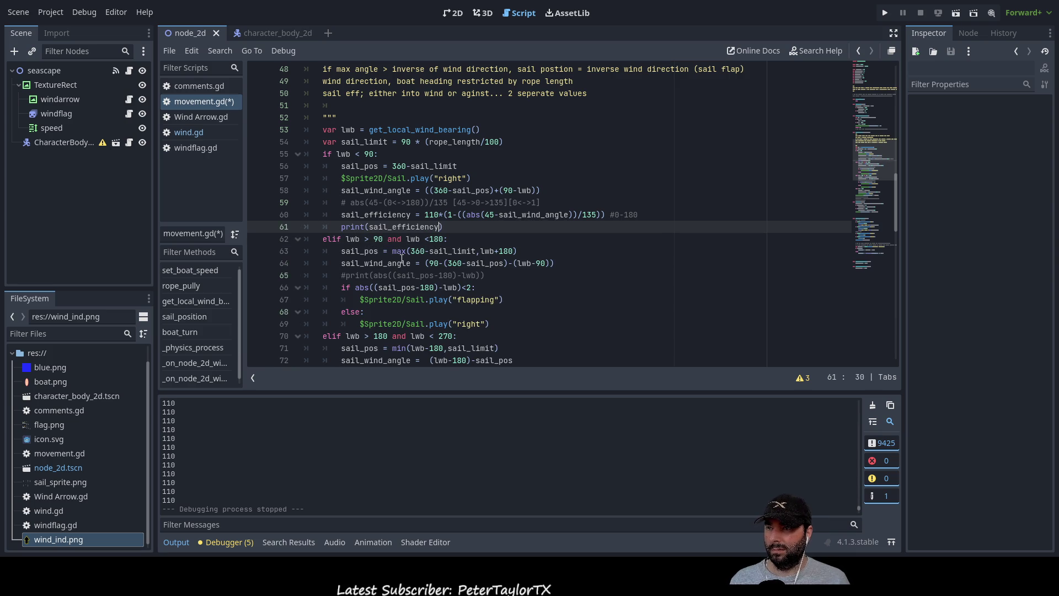
text(+")
key(ctrl+Left)
key(ctrl+Left)
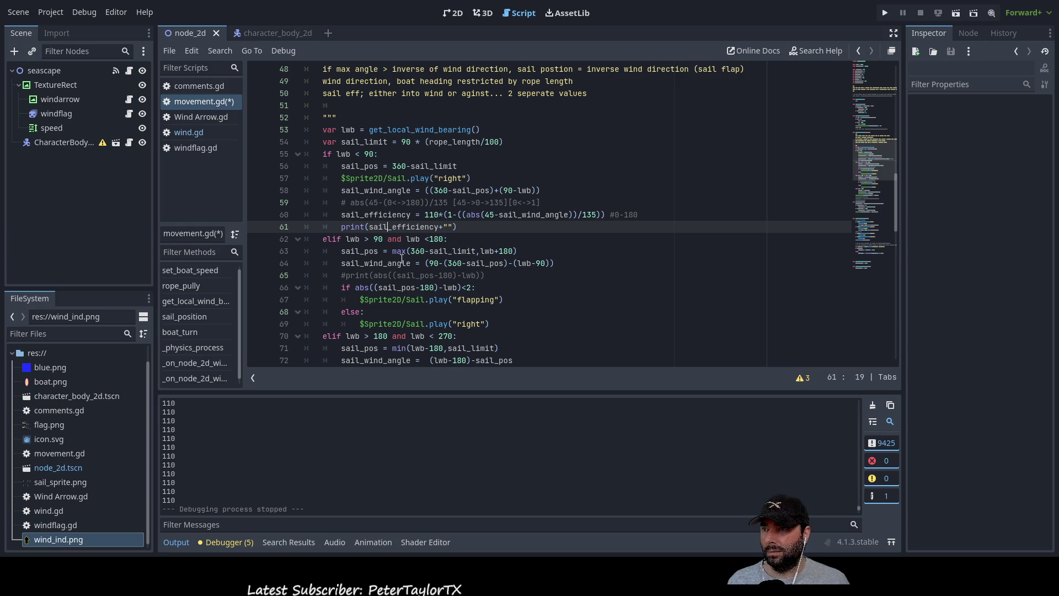
text(to)
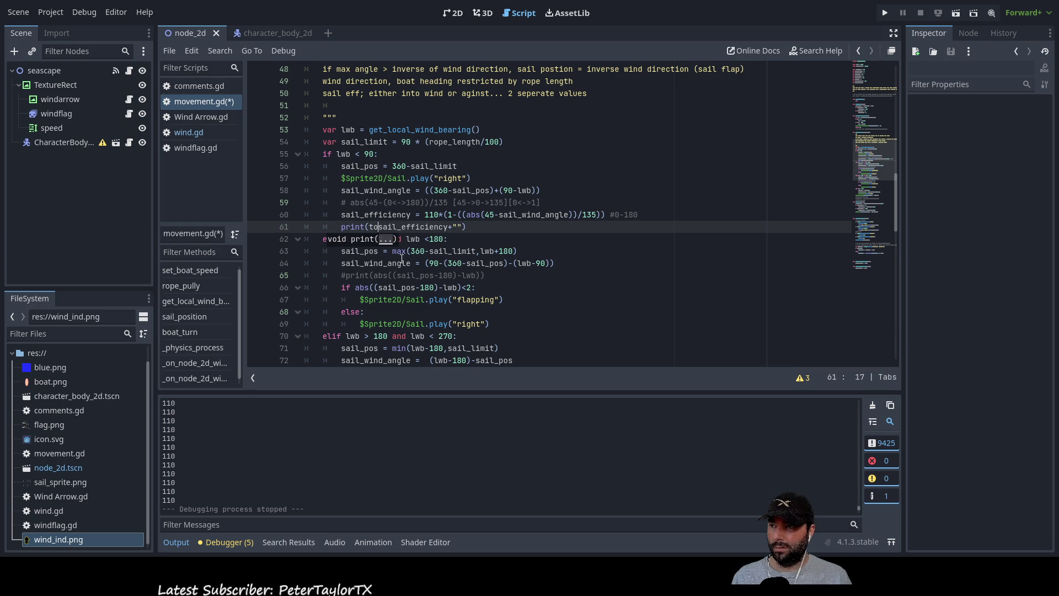
text(s)
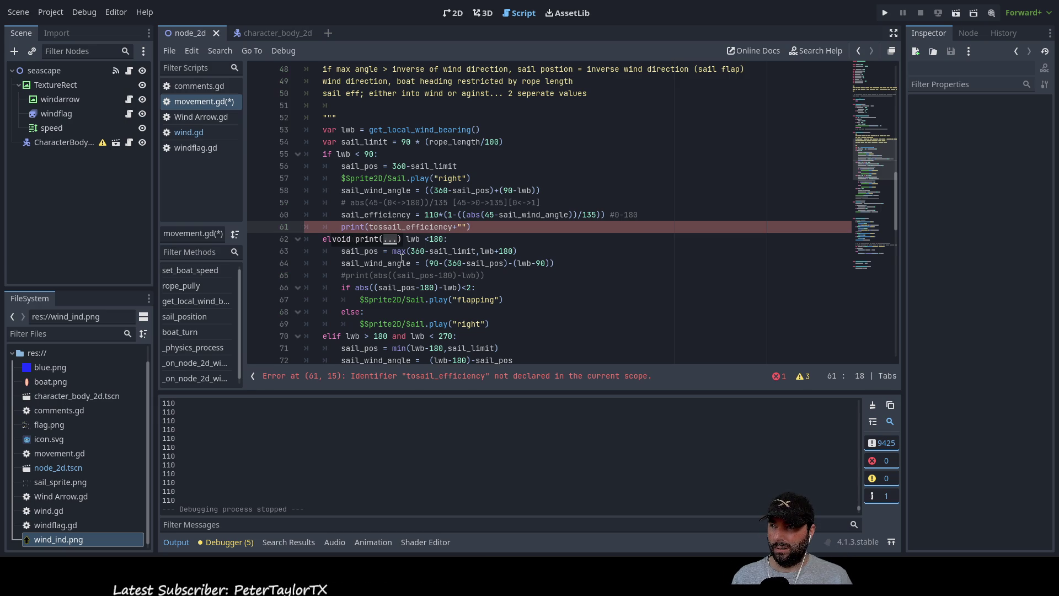
key(BackSpace)
key(BackSpace)
key(BackSpace)
key(Left)
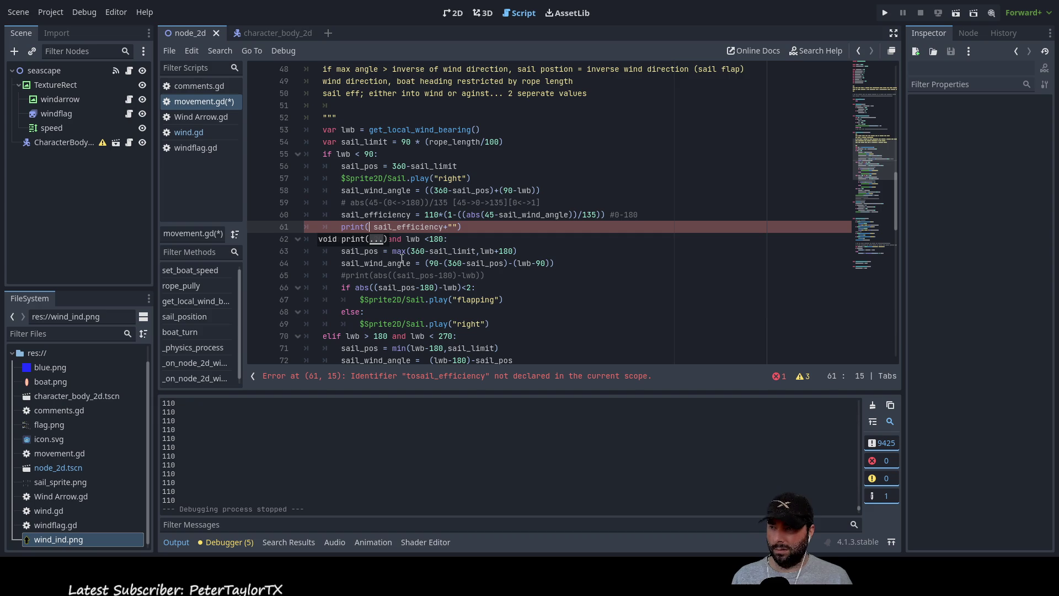
text(to)
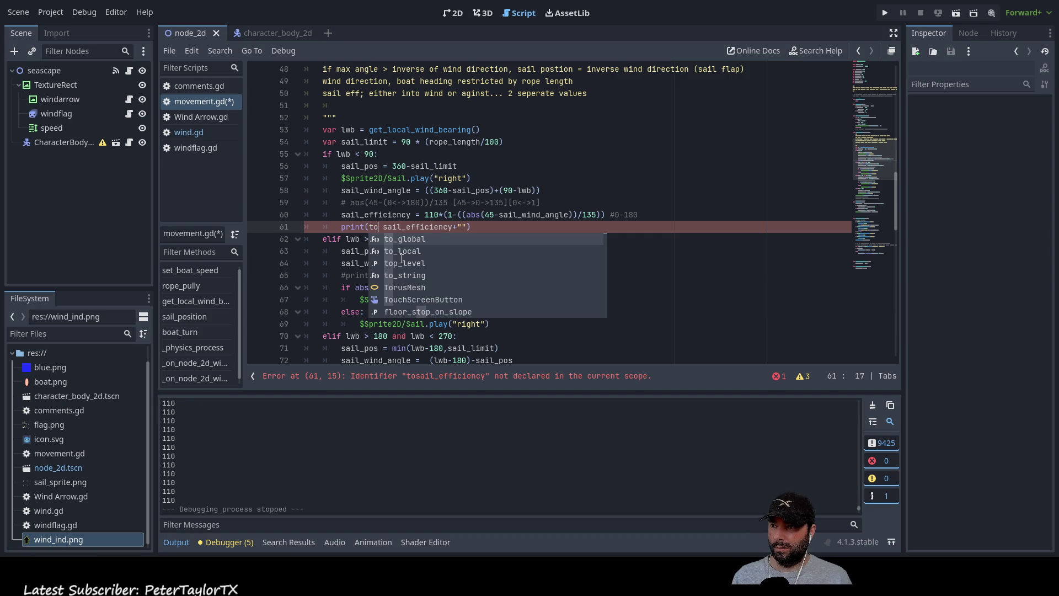
key(Down)
key(Down)
key(Down)
key(Return)
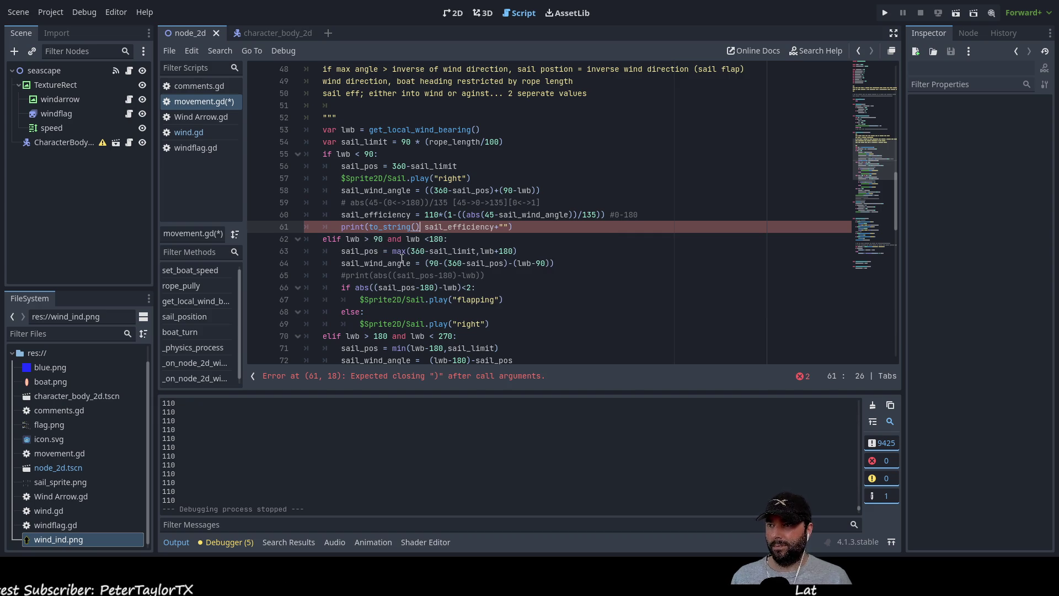
key(Delete)
key(Right)
key(Right)
key(Right)
key(Right)
key(Right)
key(Right)
text())
key(Right)
key(Right)
text(sail eff)
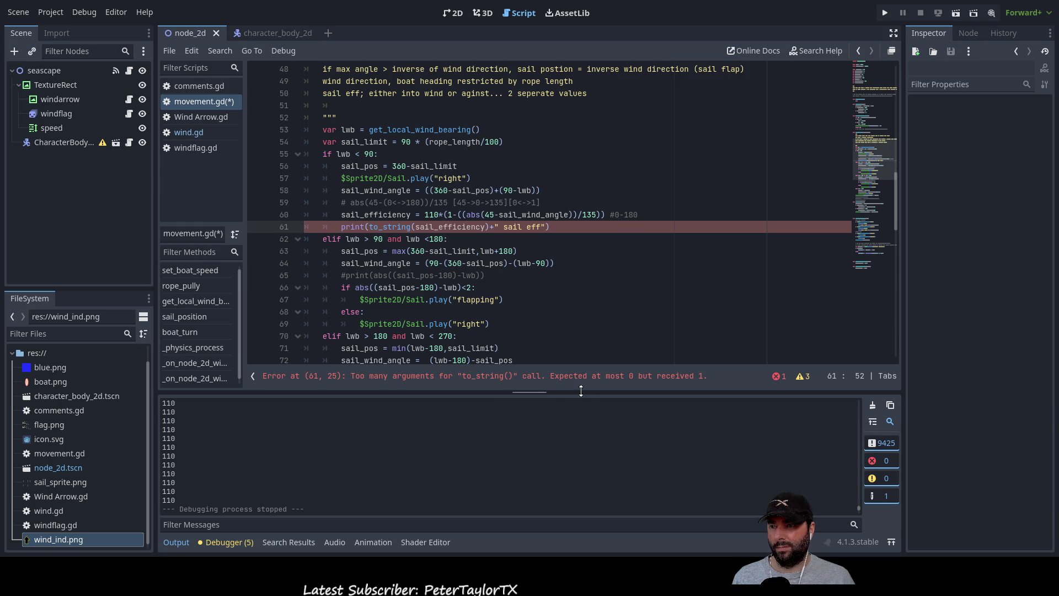
Step: Rework it into print(sail_efficiency.to_string()+" sail eff") and run the project
key(Left)
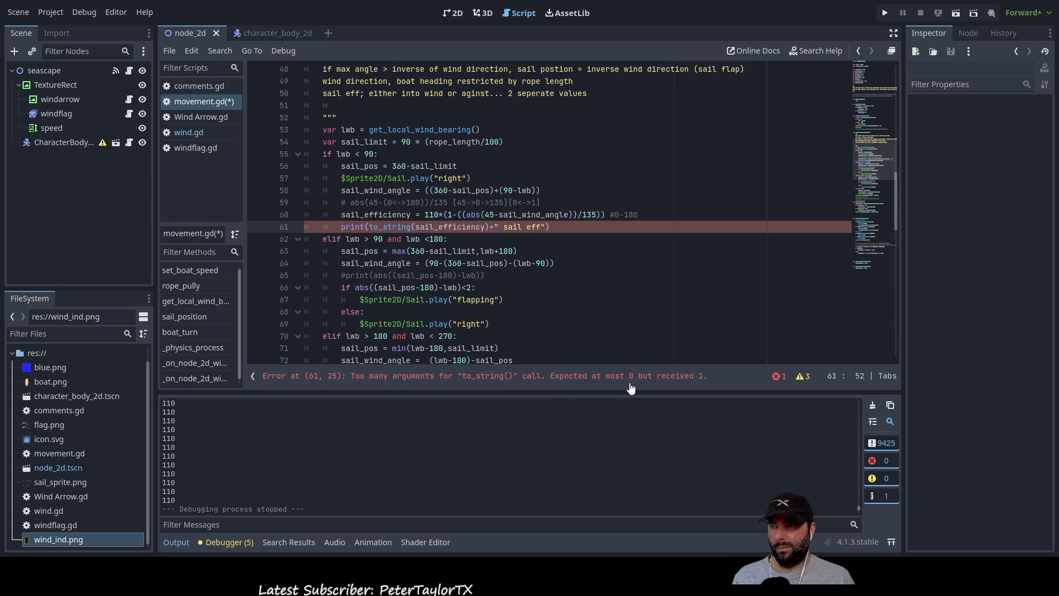
key(Left)
key(Left)
key(Left)
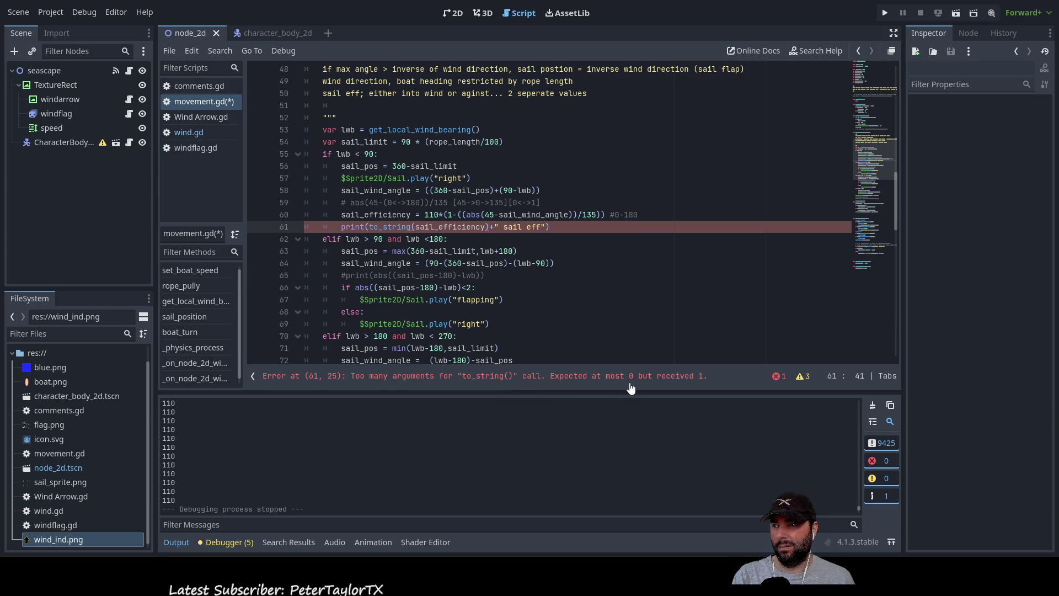
key(BackSpace)
key(Left)
key(Left)
key(Left)
key(Left)
key(BackSpace)
key(BackSpace)
key(BackSpace)
key(BackSpace)
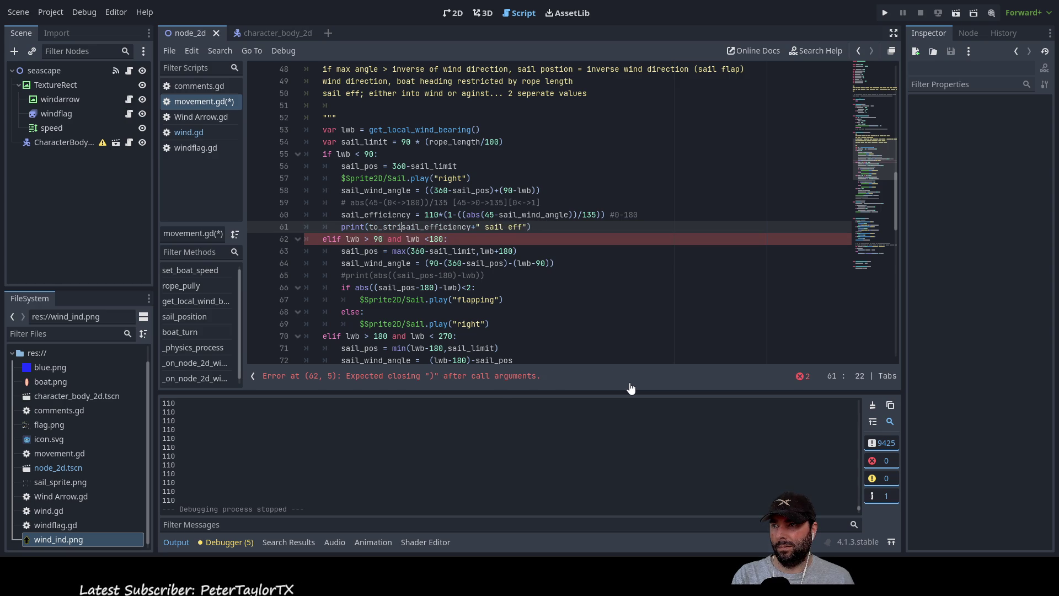
key(Right)
key(ctrl+Right)
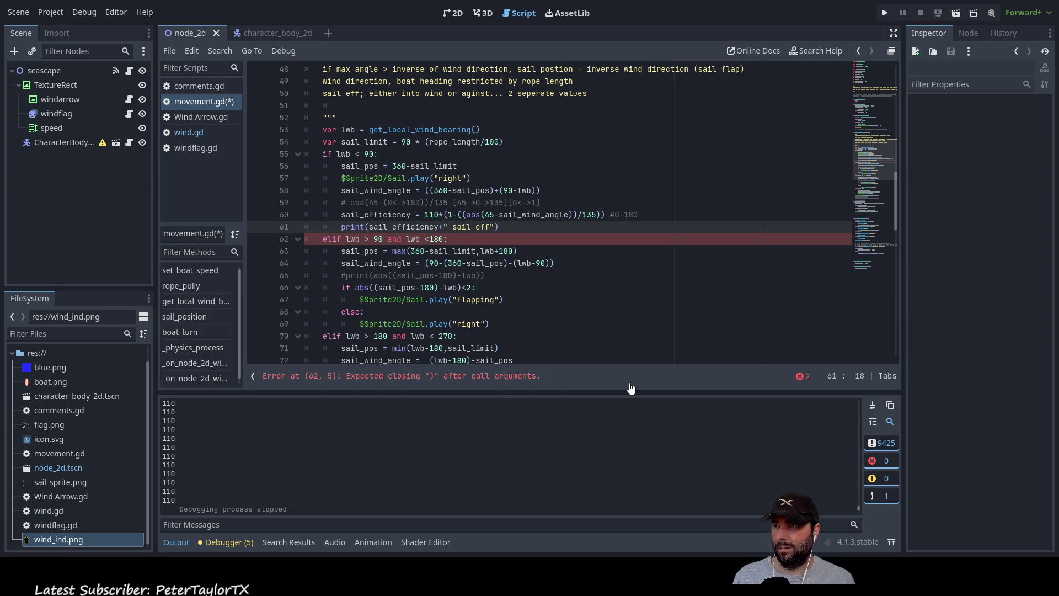
text(.to_)
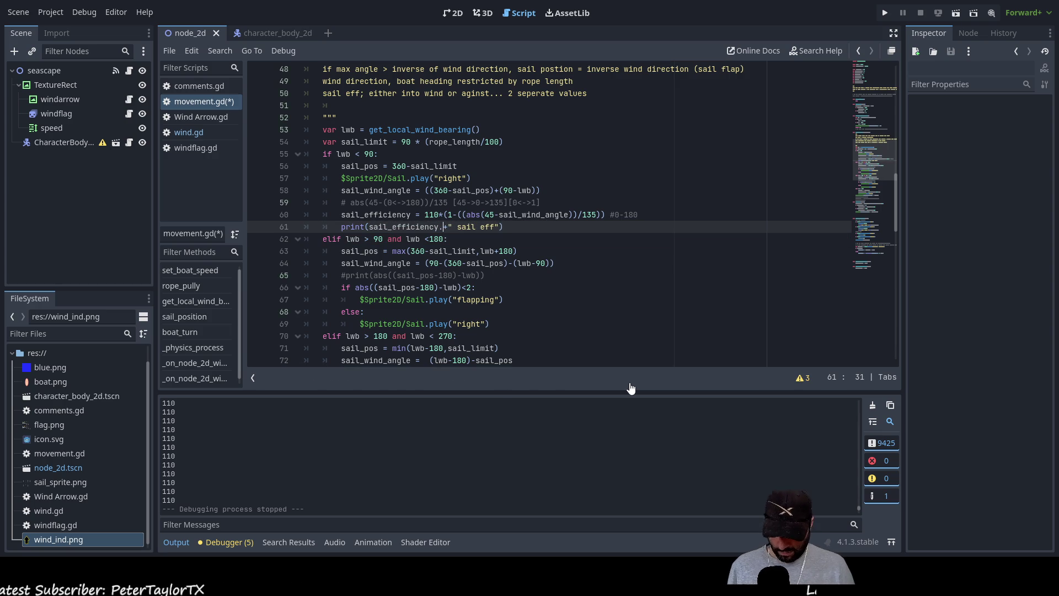
text(string())
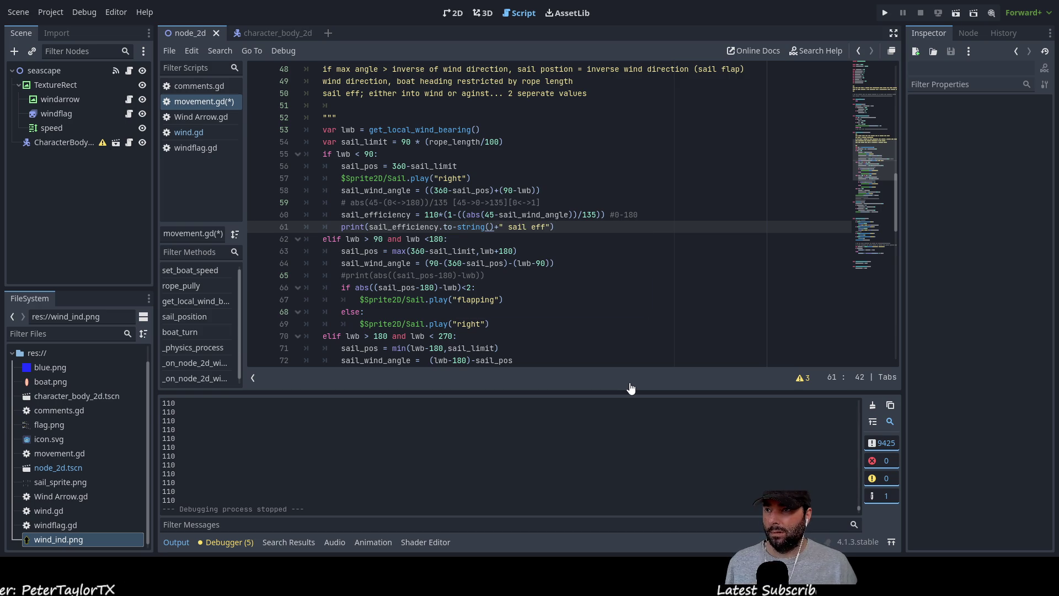
key(Left)
key(Left)
key(Left)
key(BackSpace)
text(_)
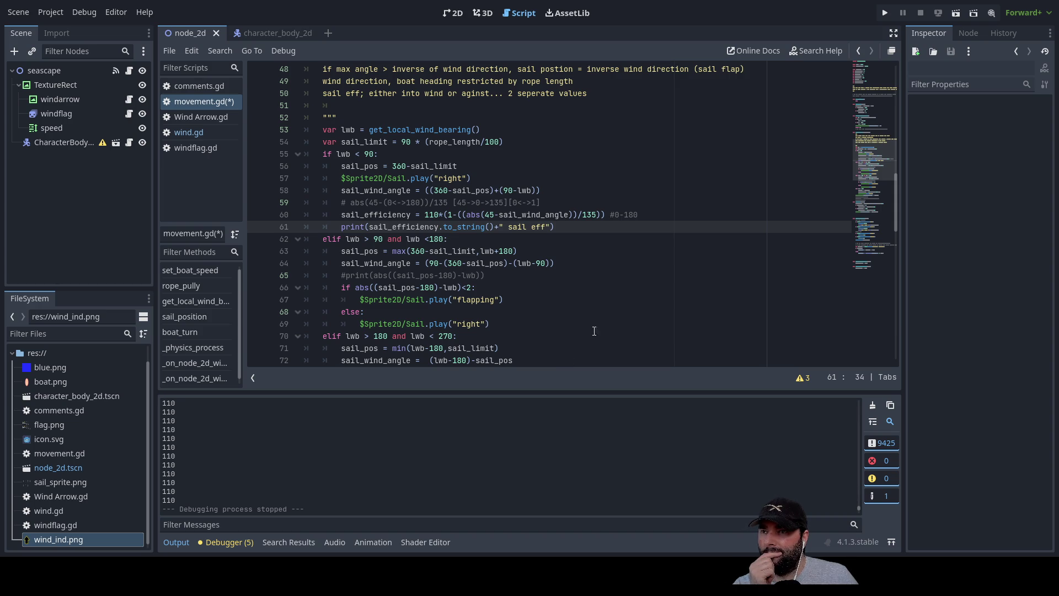
click(884, 14)
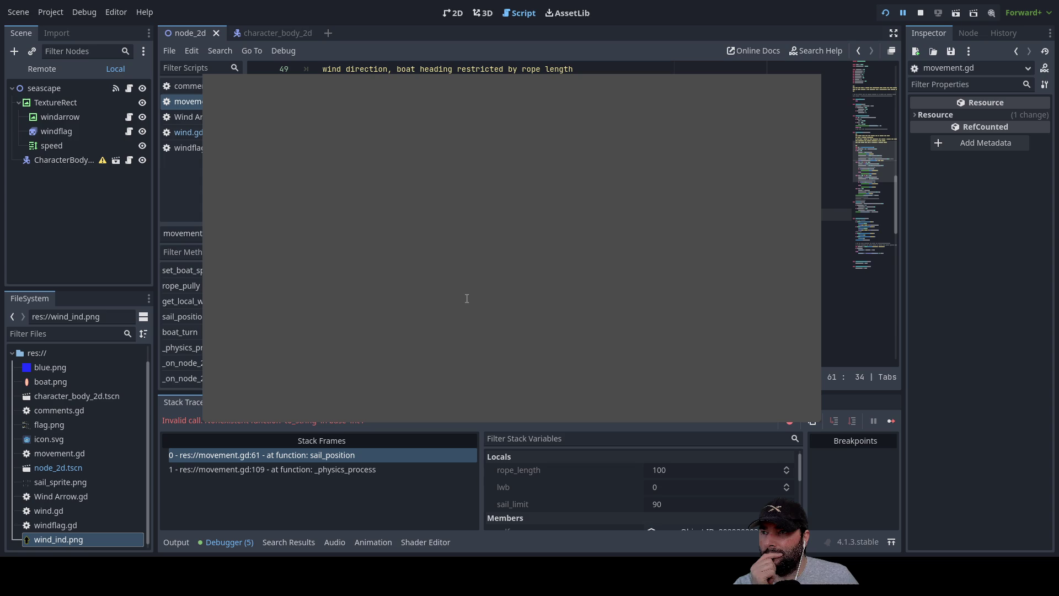
Step: Review wind.gd's code, then return to movement.gd and fix the print call on line 61
click(187, 133)
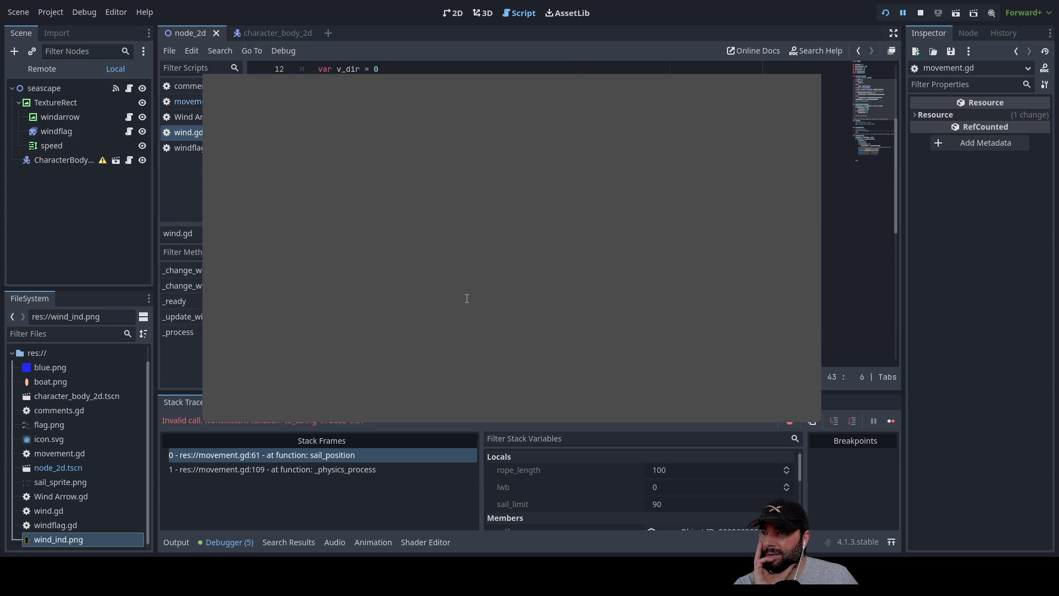
scroll(467, 299, down, 12)
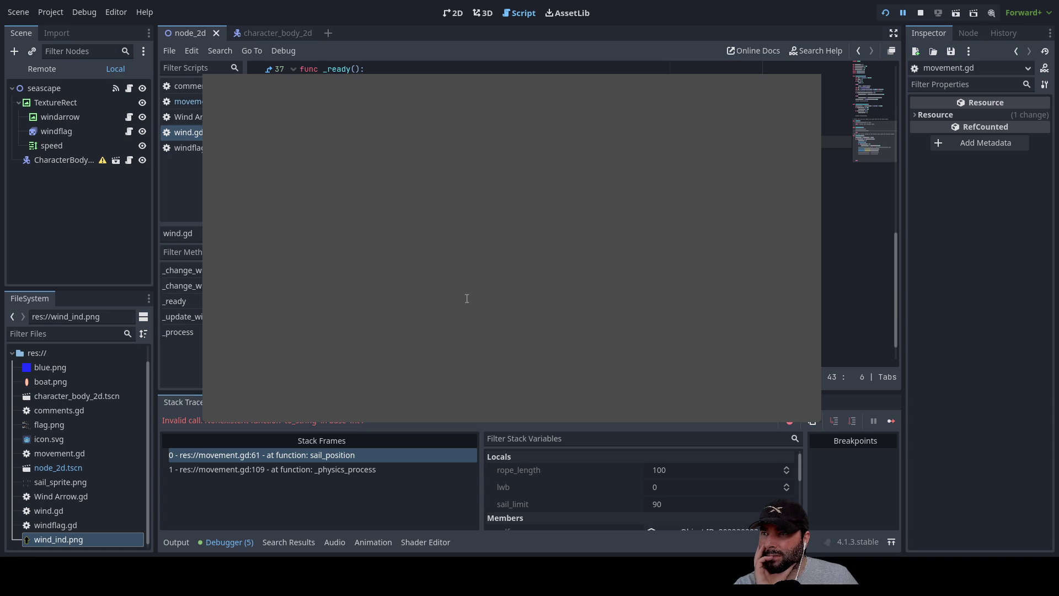
scroll(466, 299, down, 2)
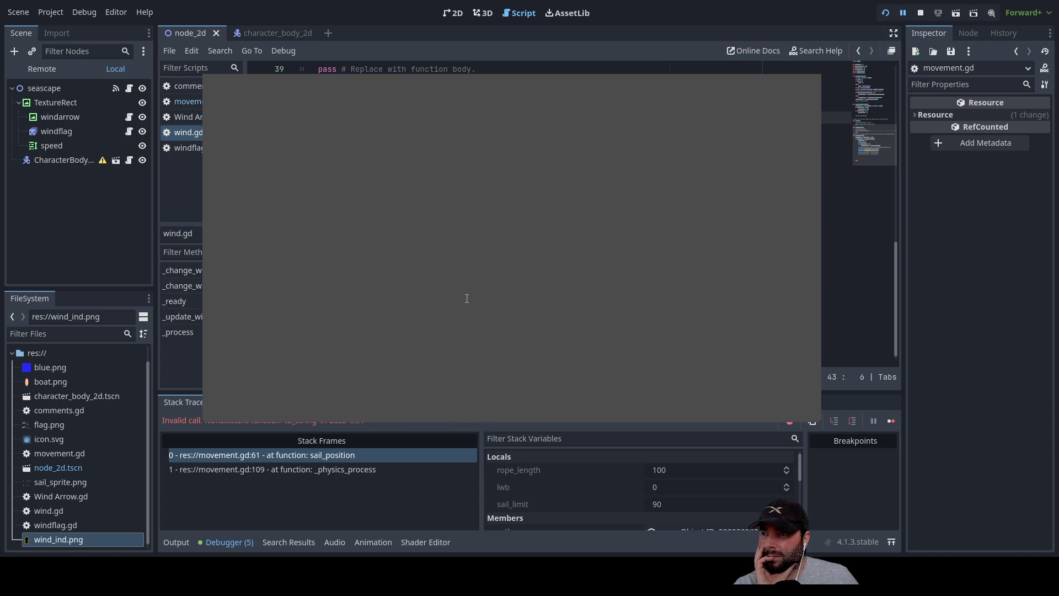
scroll(467, 298, up, 7)
scroll(467, 299, up, 4)
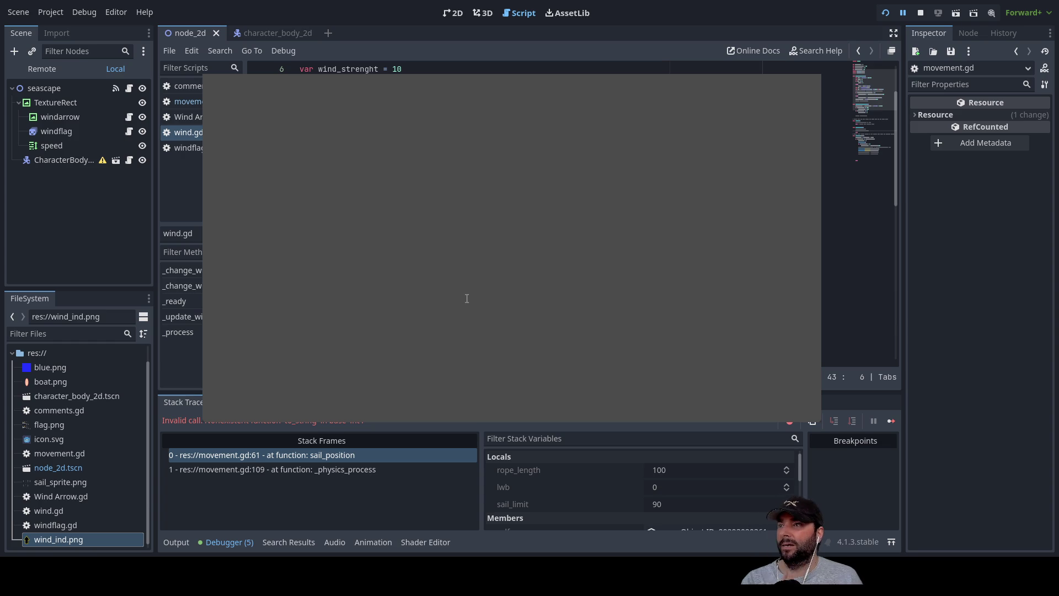
click(197, 102)
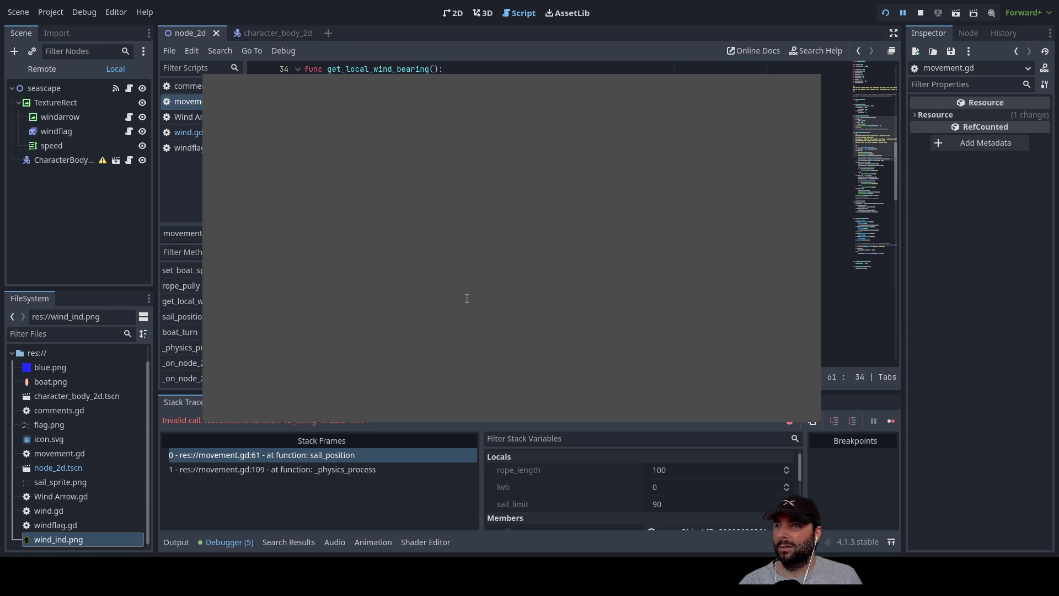
scroll(467, 299, down, 4)
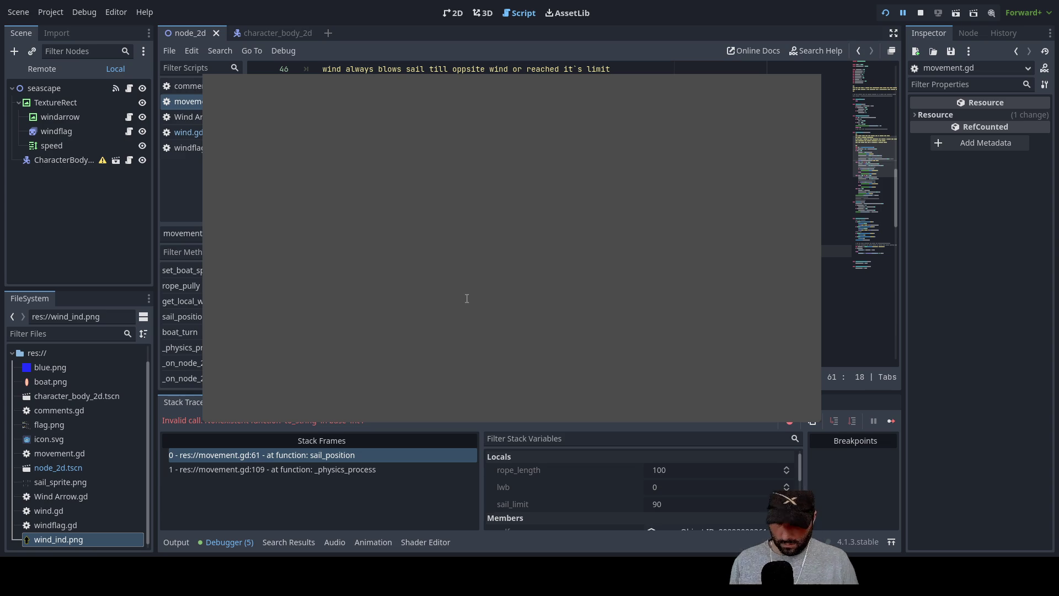
text(())
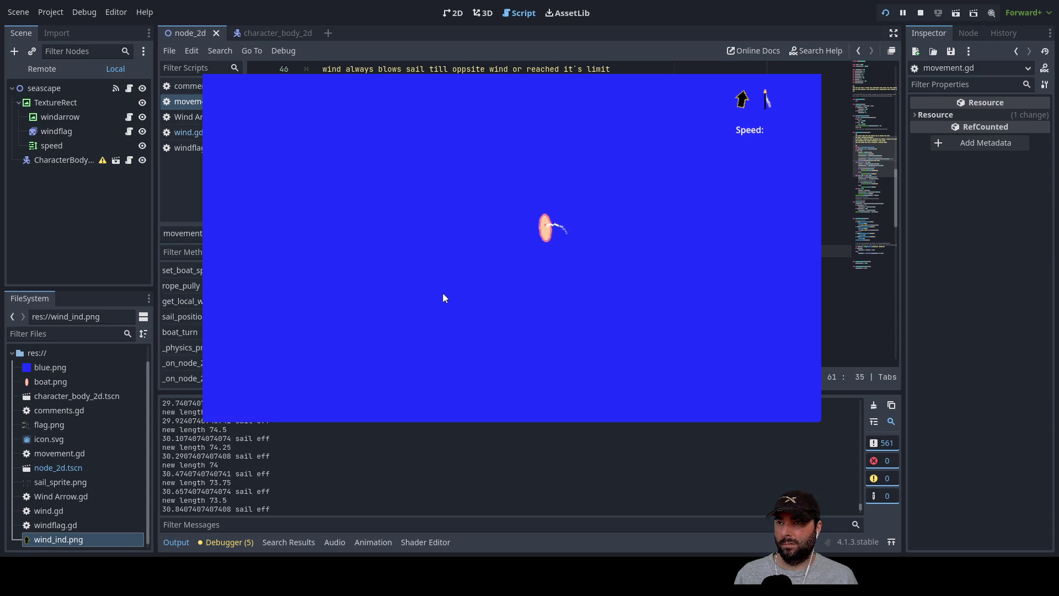
Step: Pull in and let out the sail rope repeatedly, watching sail eff reach about 33.67, then stop the game
key(Down)
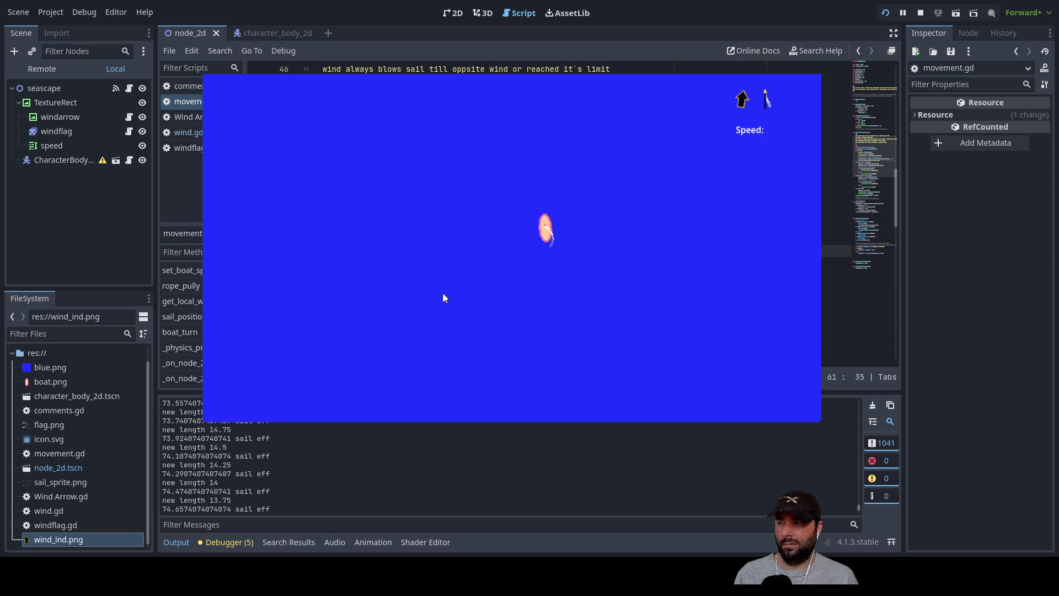
key(Up)
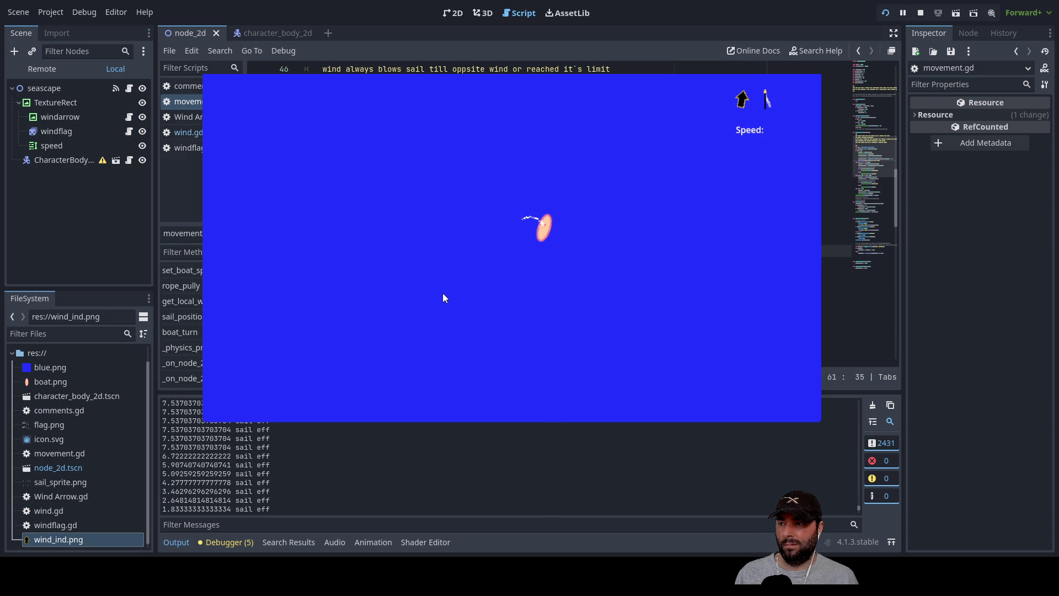
key(Down)
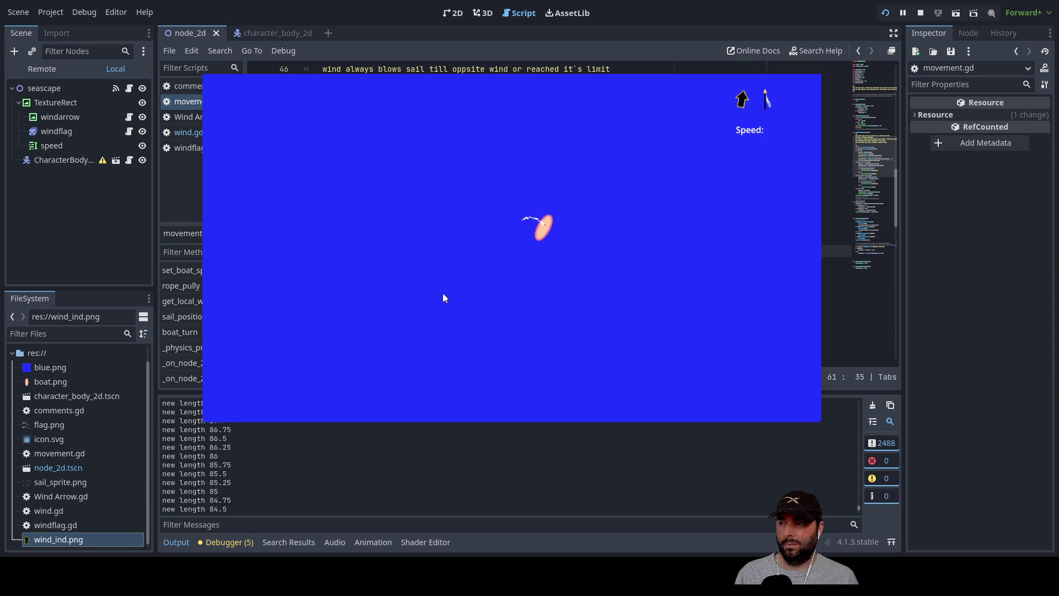
key(Up)
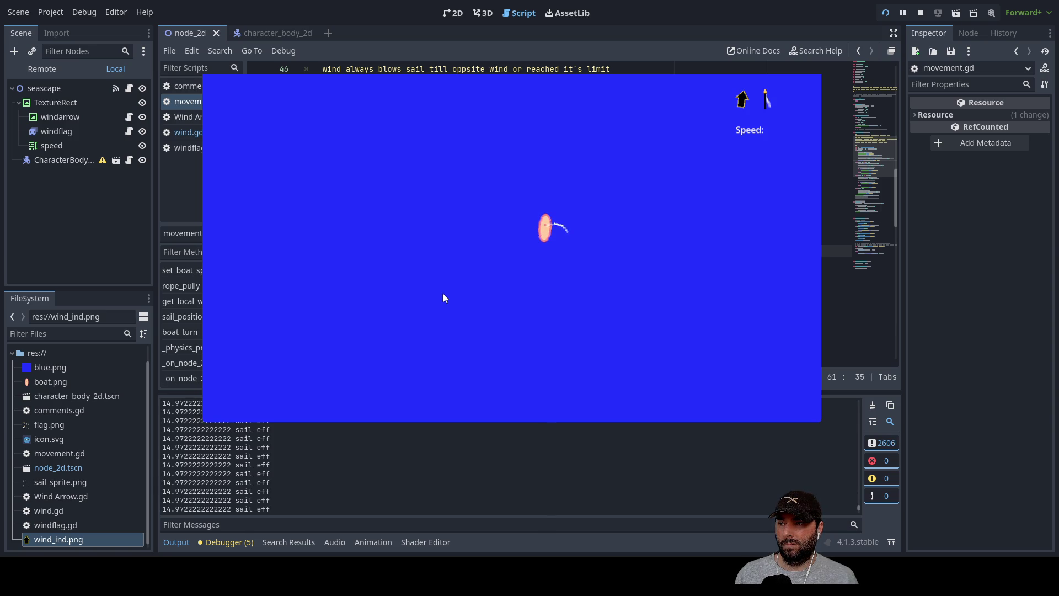
key(Down)
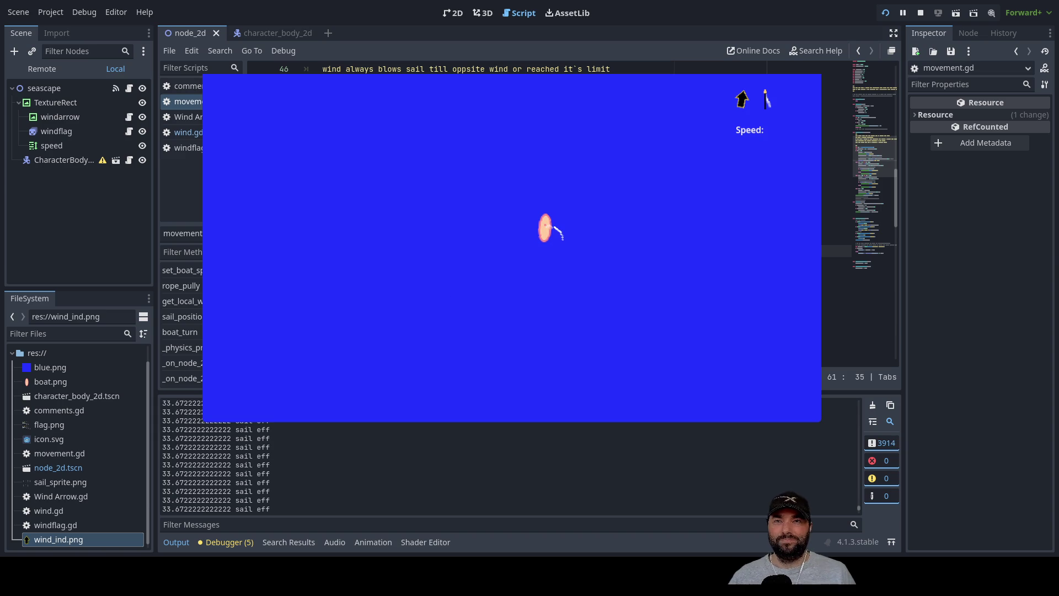
key(F8)
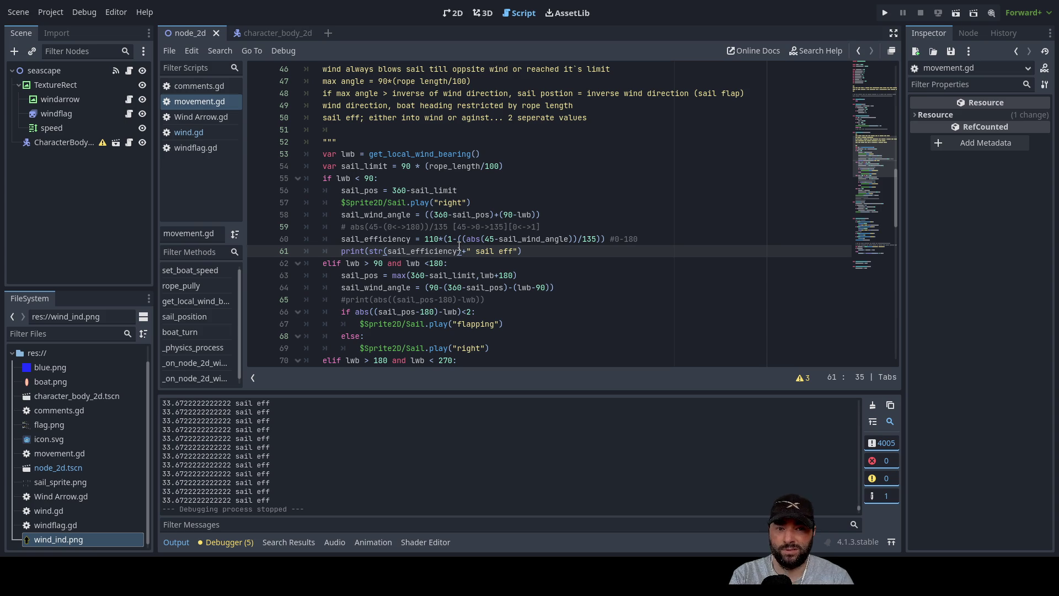
Step: Open a multi-line note block above the commented abs range line near the sail efficiency formula
double_click(358, 241)
key(Right)
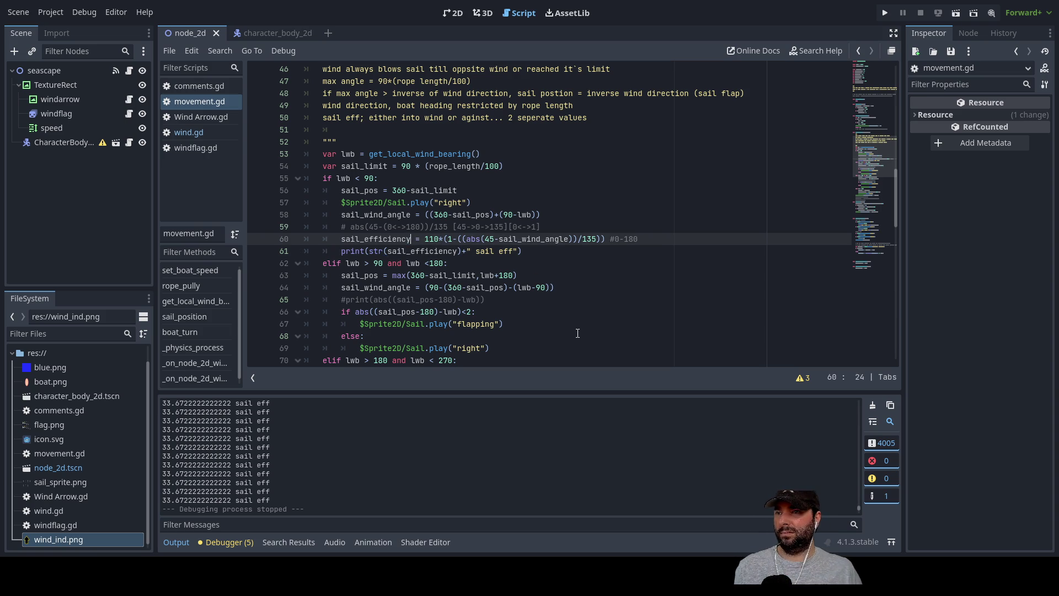
key(Up)
key(Left)
key(Left)
key(Left)
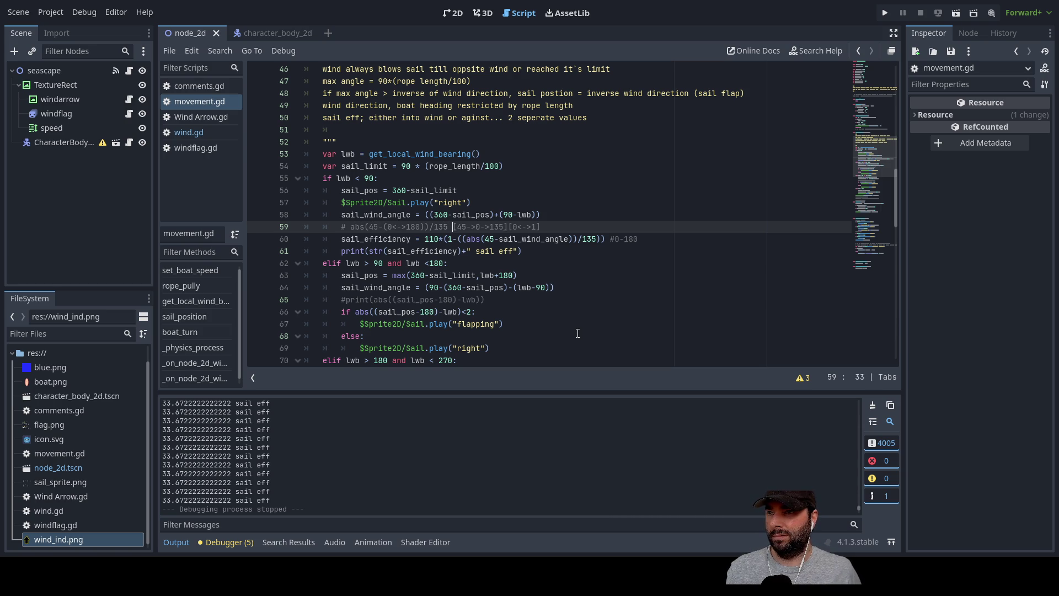
key(Down)
key(Right)
key(Right)
key(Right)
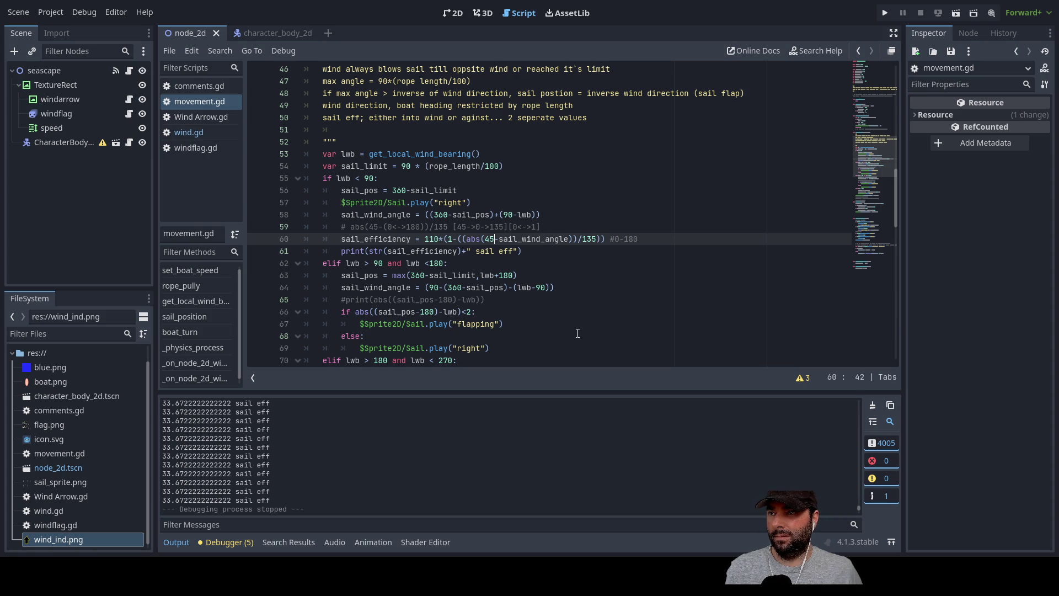
key(Up)
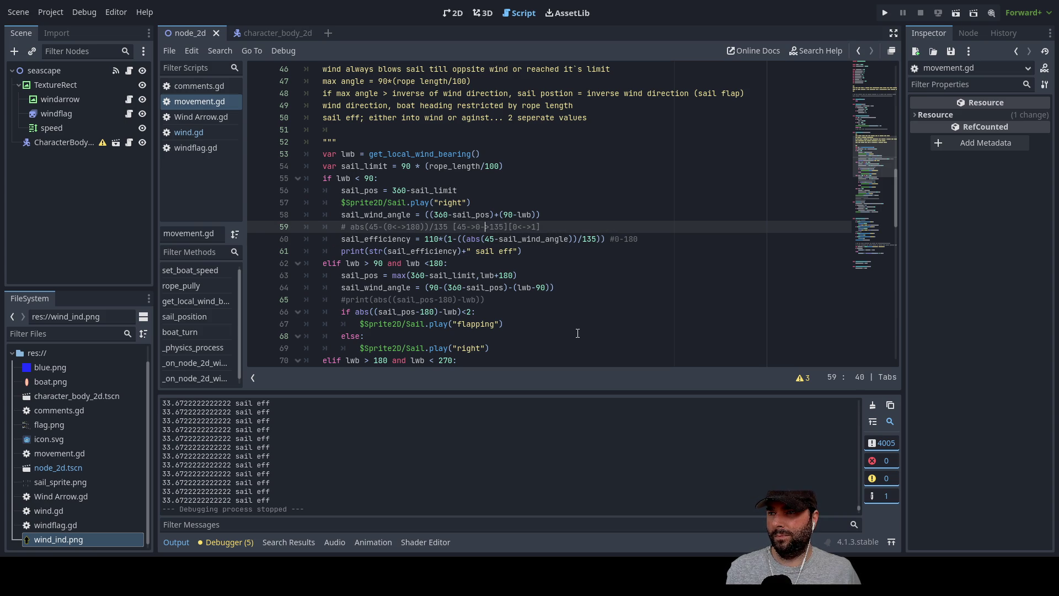
key(Down)
key(Up)
key(Left)
key(Return)
key(Return)
key(Return)
key(Up)
key(Up)
key(Up)
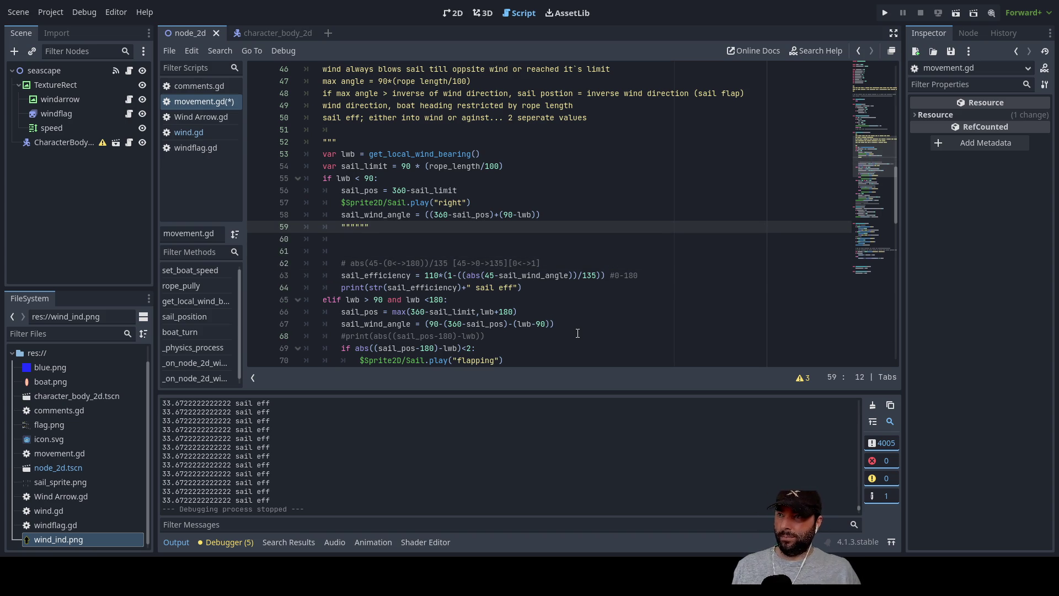
key(Return)
key(Return)
key(Return)
key(Up)
key(Up)
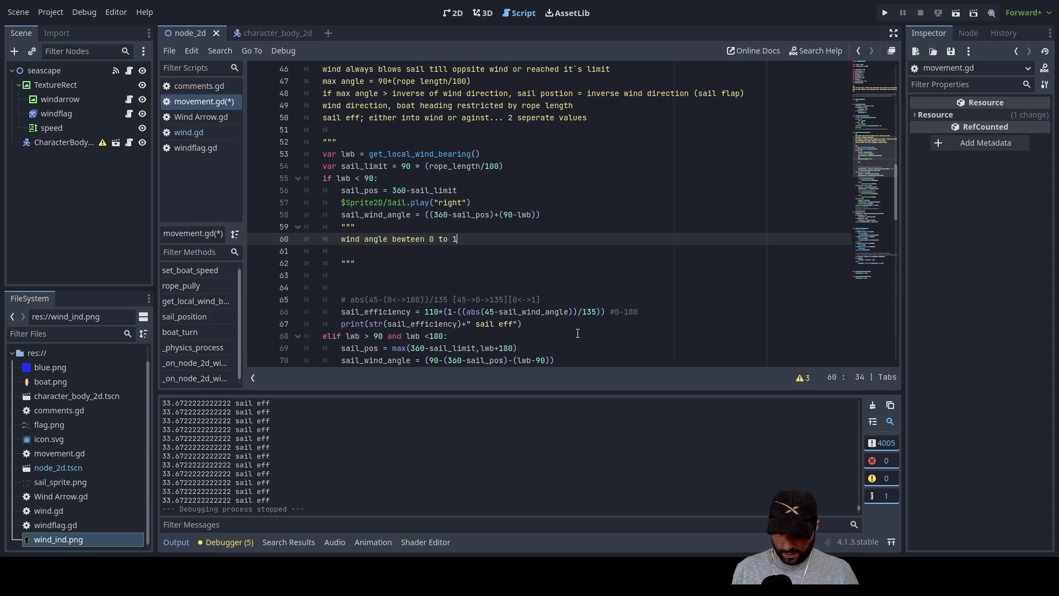
Step: Add the note '0 @ 180' after 'optimal perfomance at 45' and pad the block with blank lines
key(Down)
key(Return)
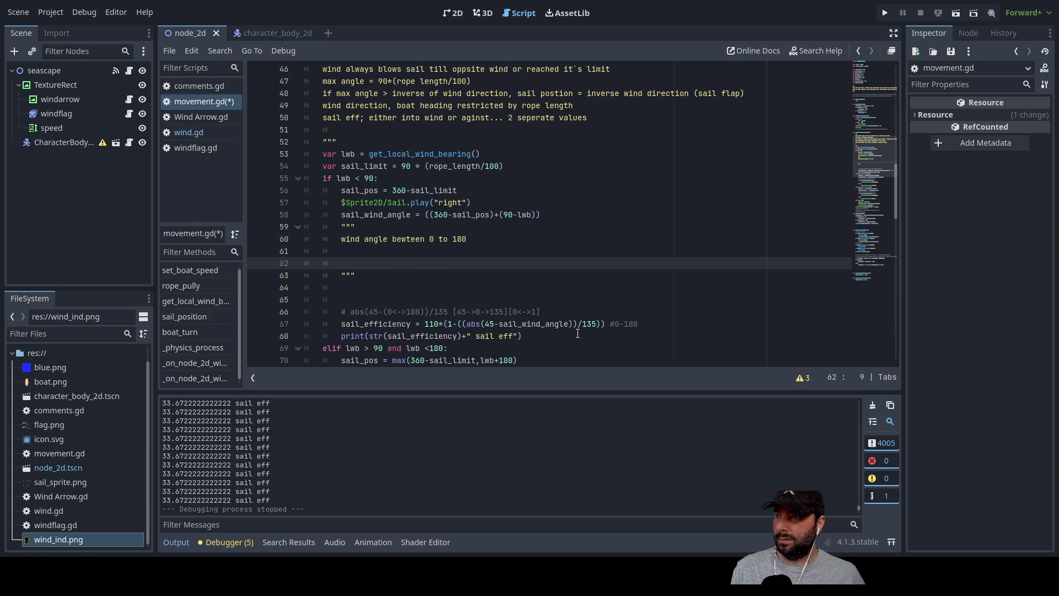
key(Up)
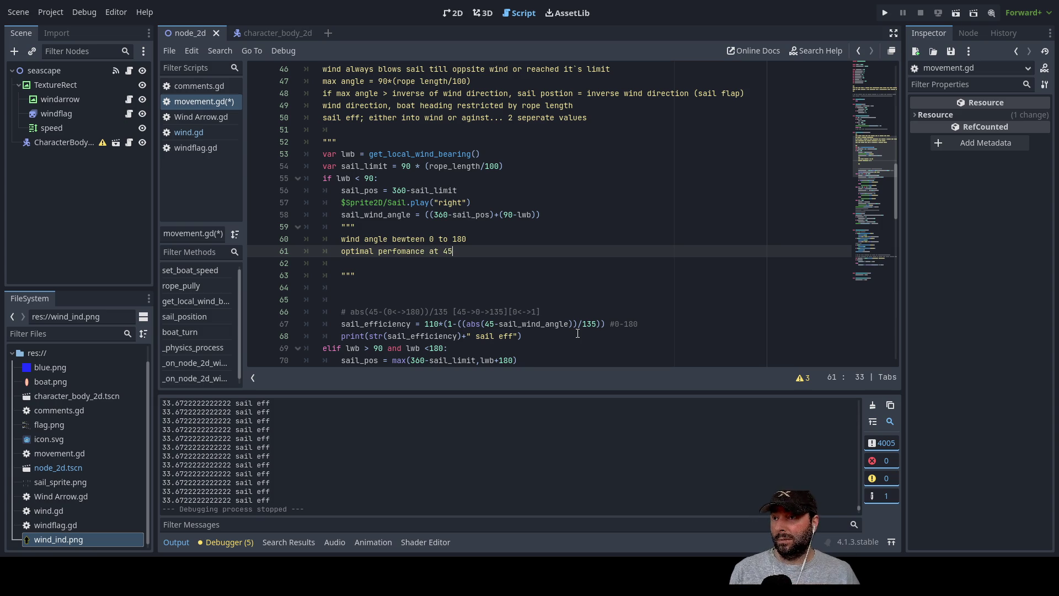
key(Return)
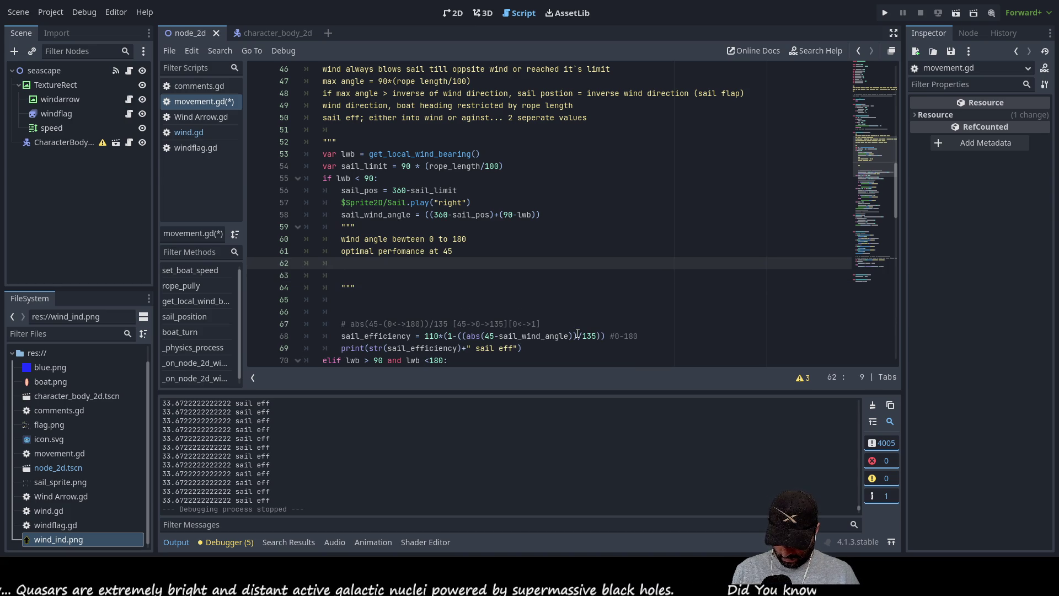
text(0)
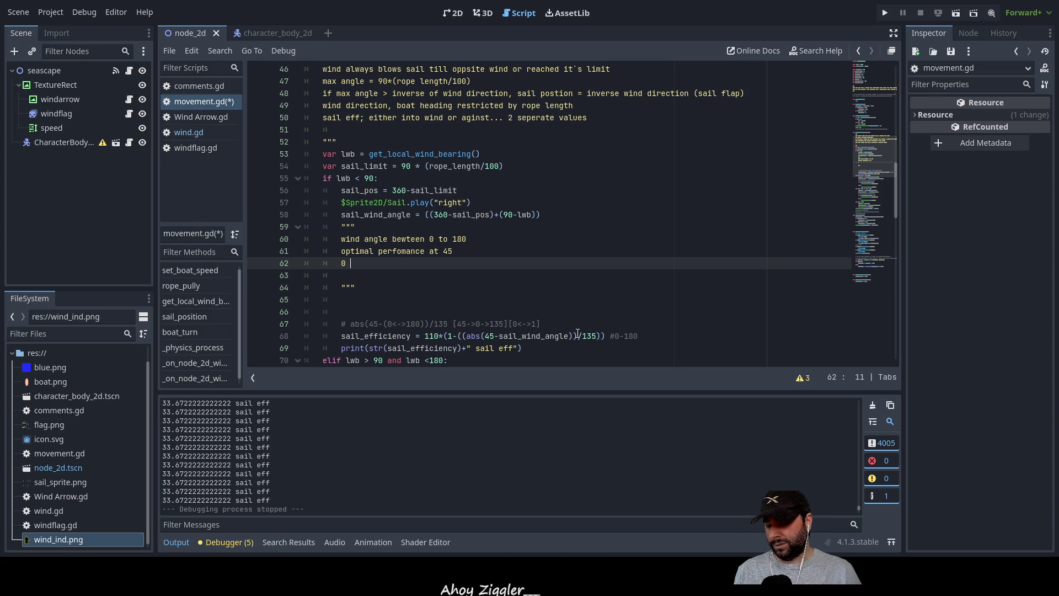
text(@ 180)
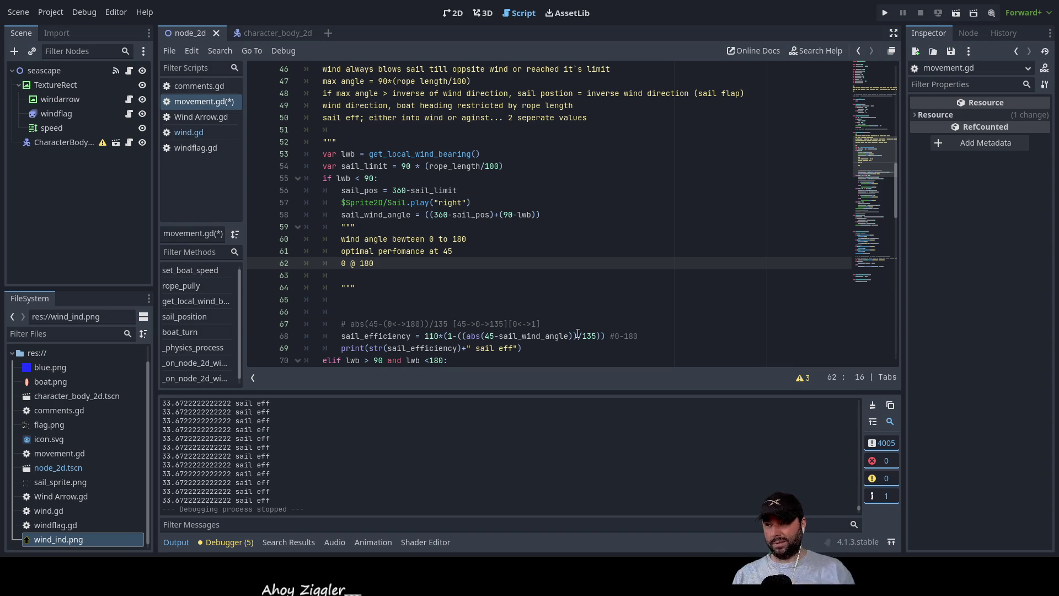
key(Left)
key(Left)
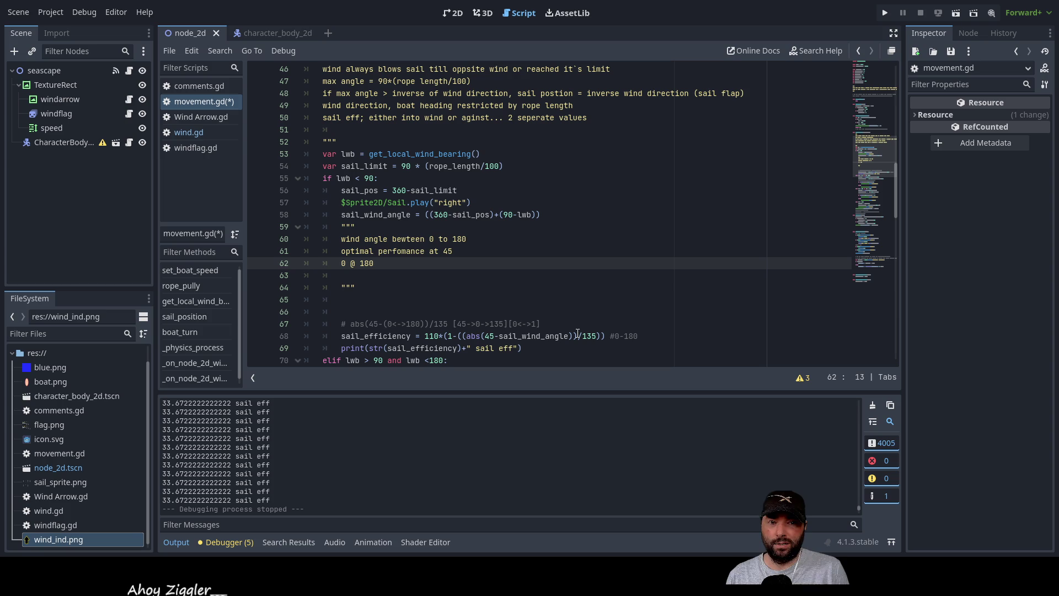
key(Down)
key(Up)
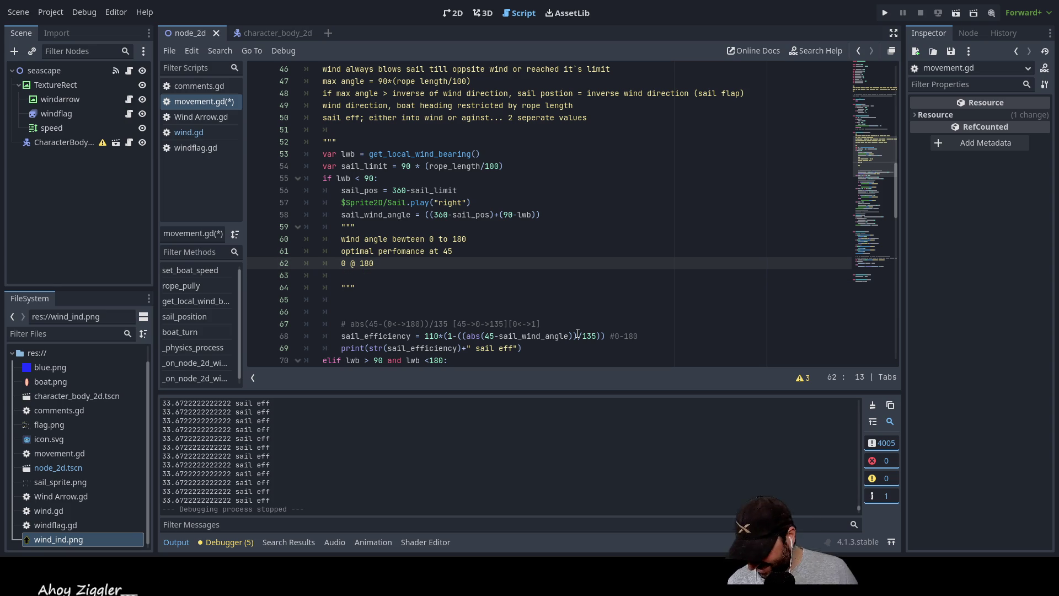
key(Down)
key(Up)
key(Up)
key(Down)
key(Down)
key(Up)
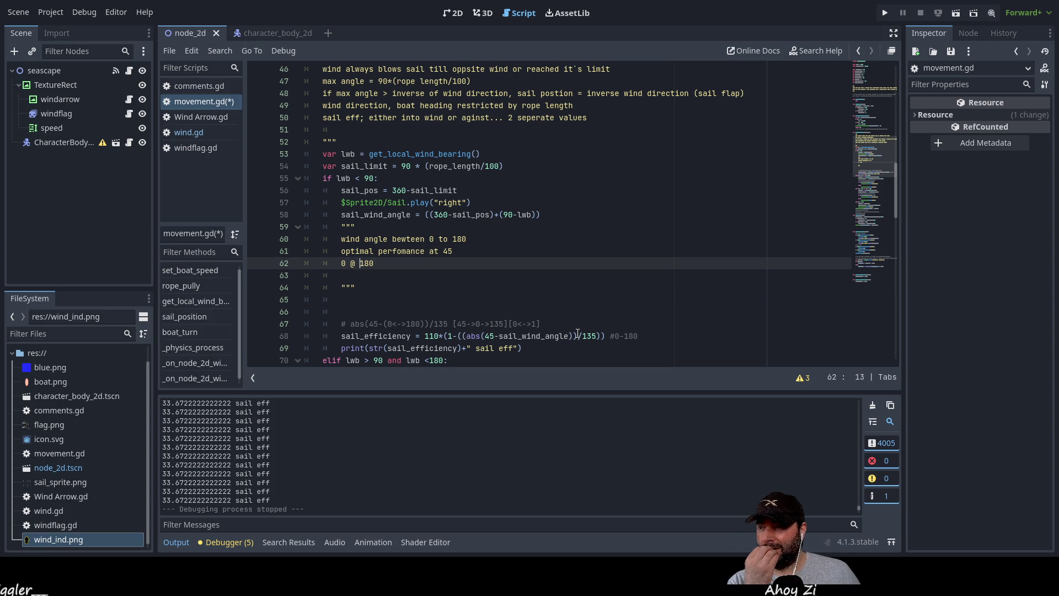
key(Down)
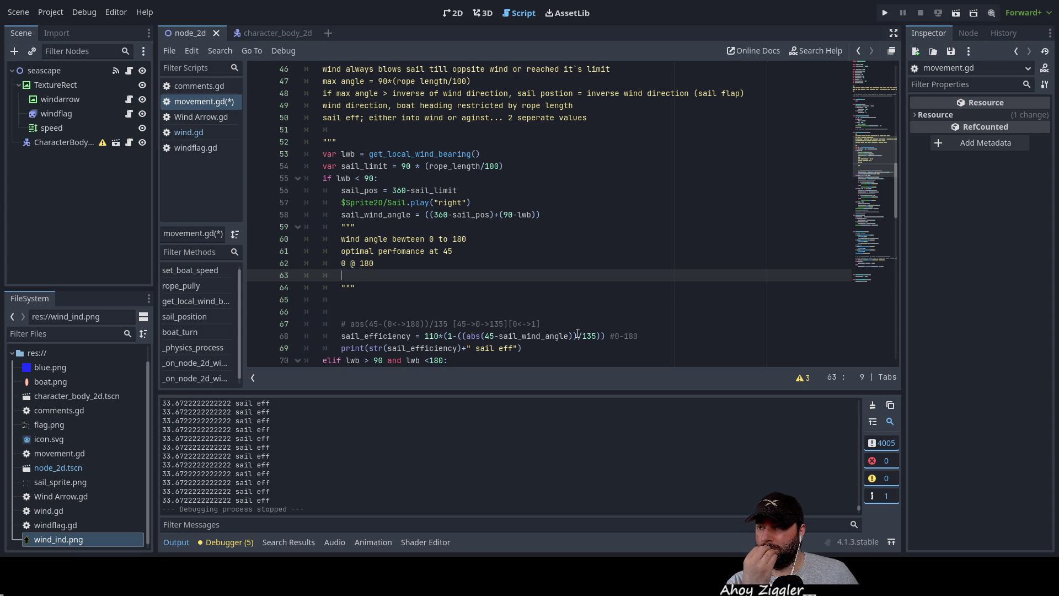
key(Return)
key(Return)
key(Up)
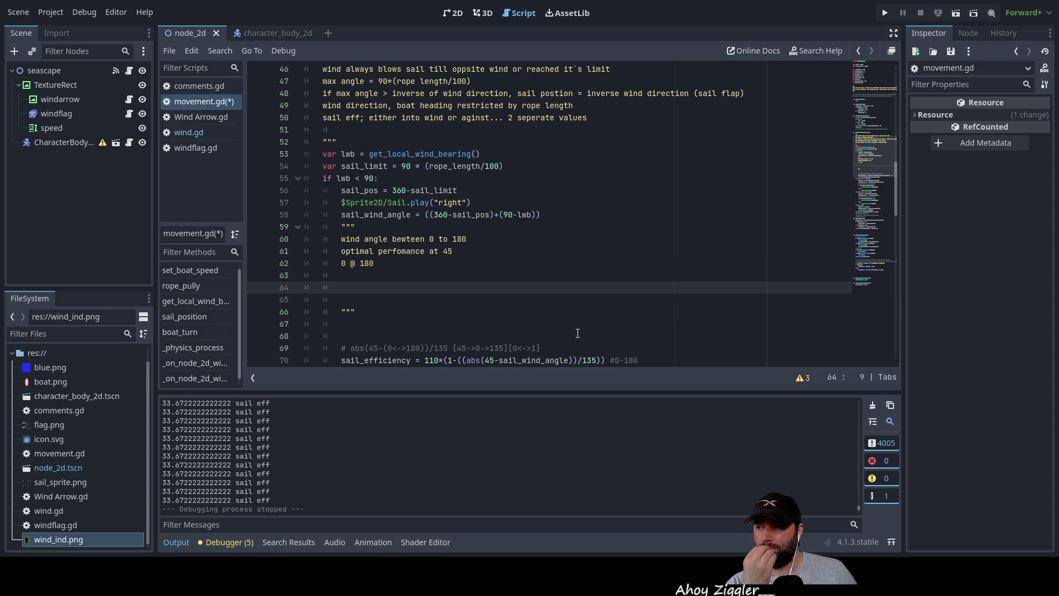
scroll(586, 317, down, 4)
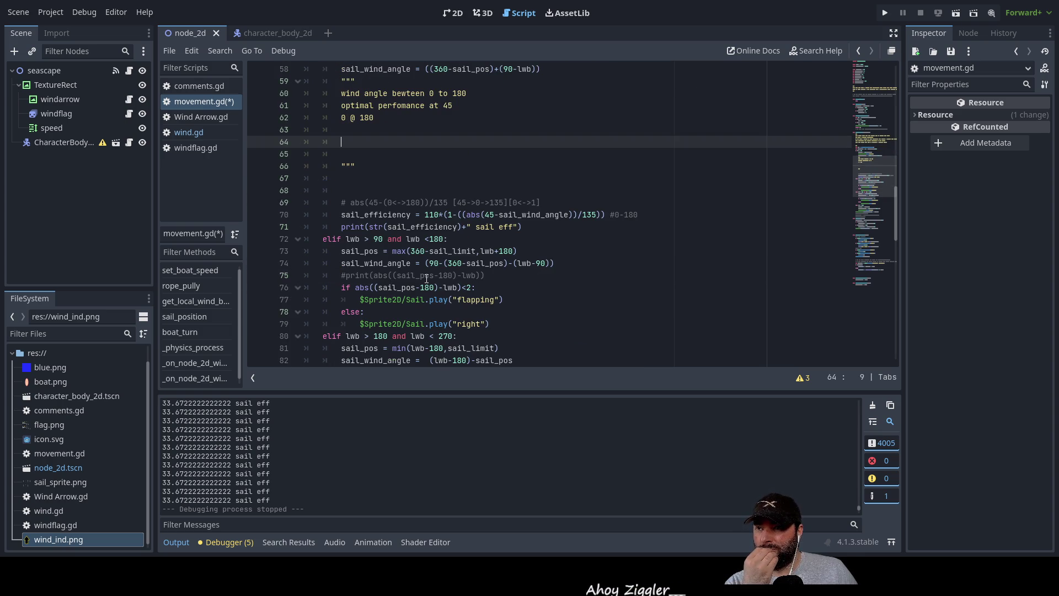
scroll(445, 274, up, 2)
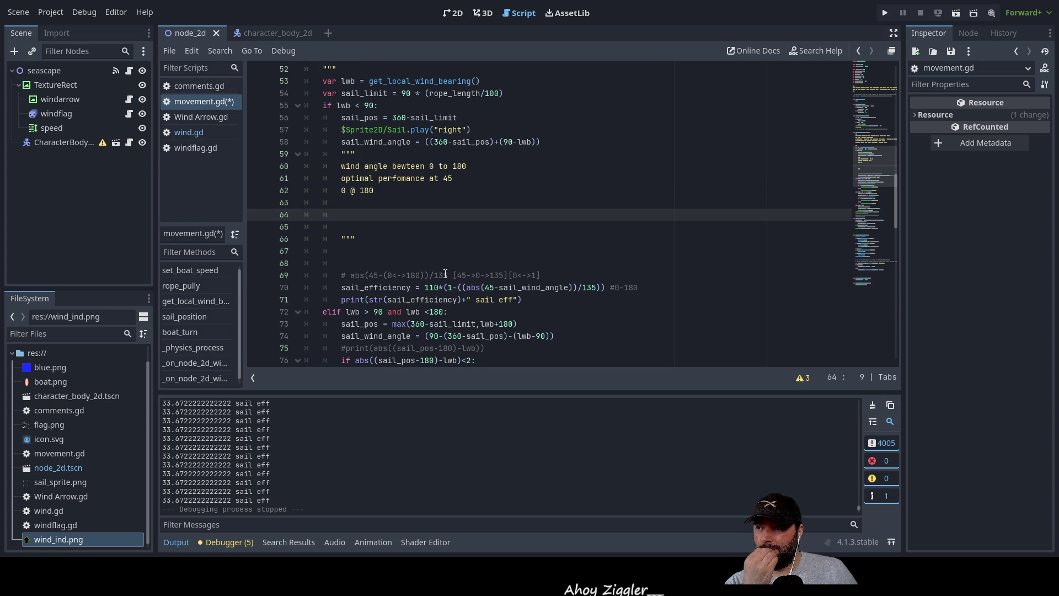
double_click(374, 275)
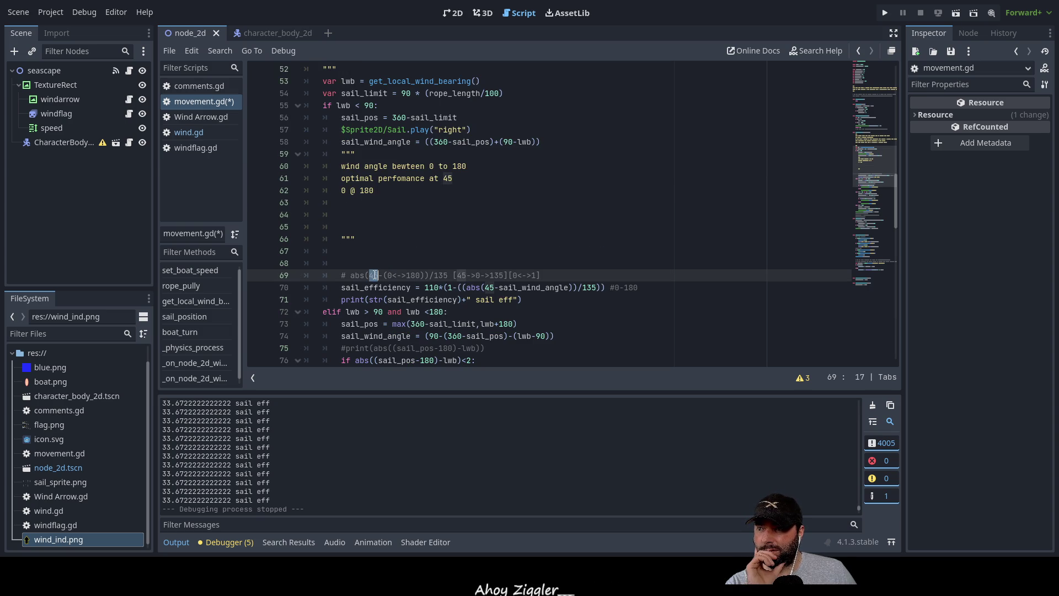
Step: Write '45-sail angle [45->0->-135]' on the empty note line 63
click(365, 203)
text(45)
key(BackSpace)
text(- )
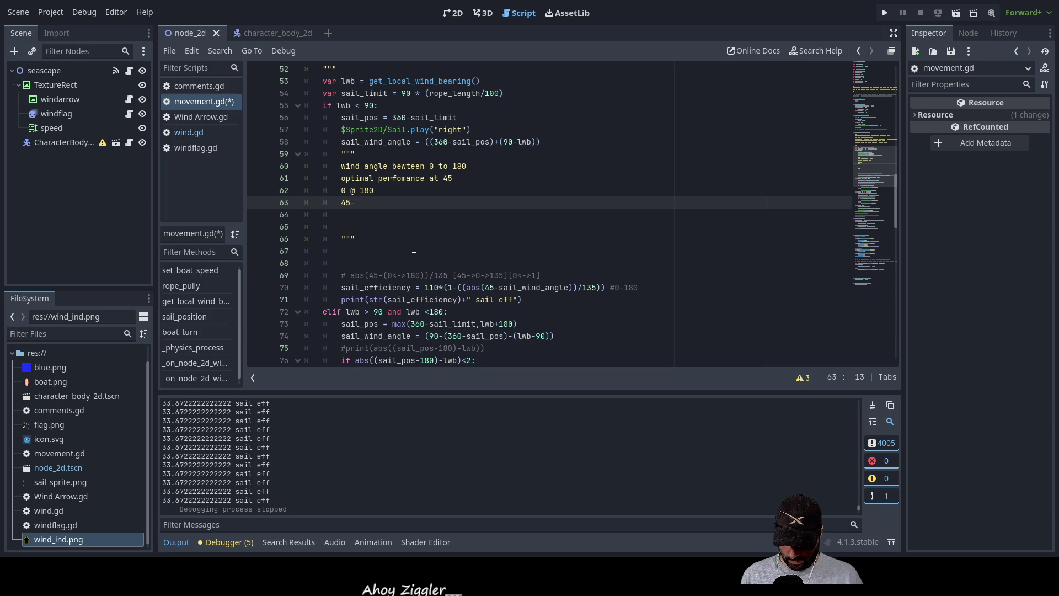
text(sail )
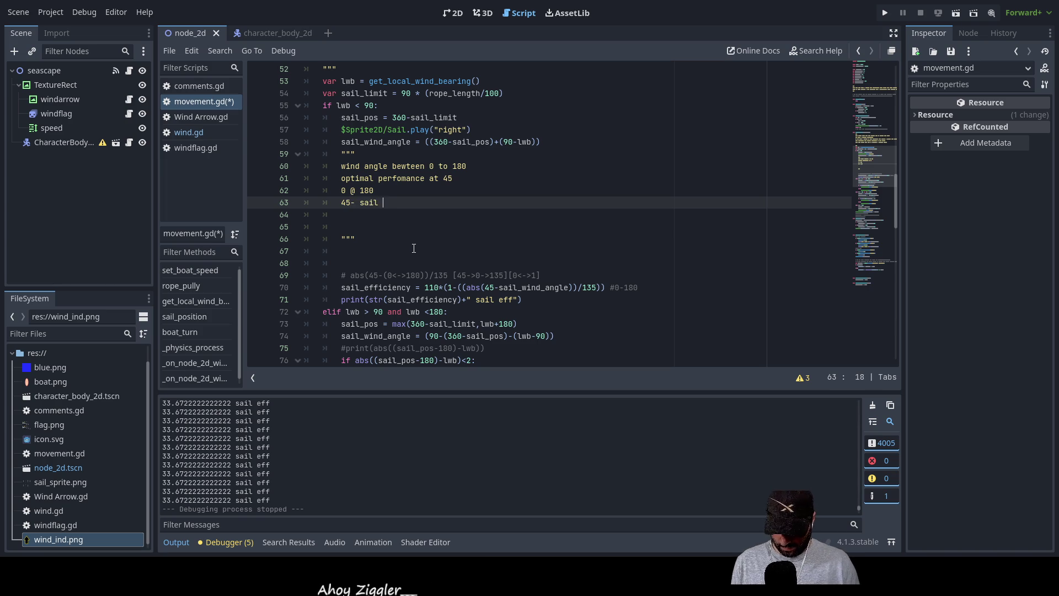
text(angle)
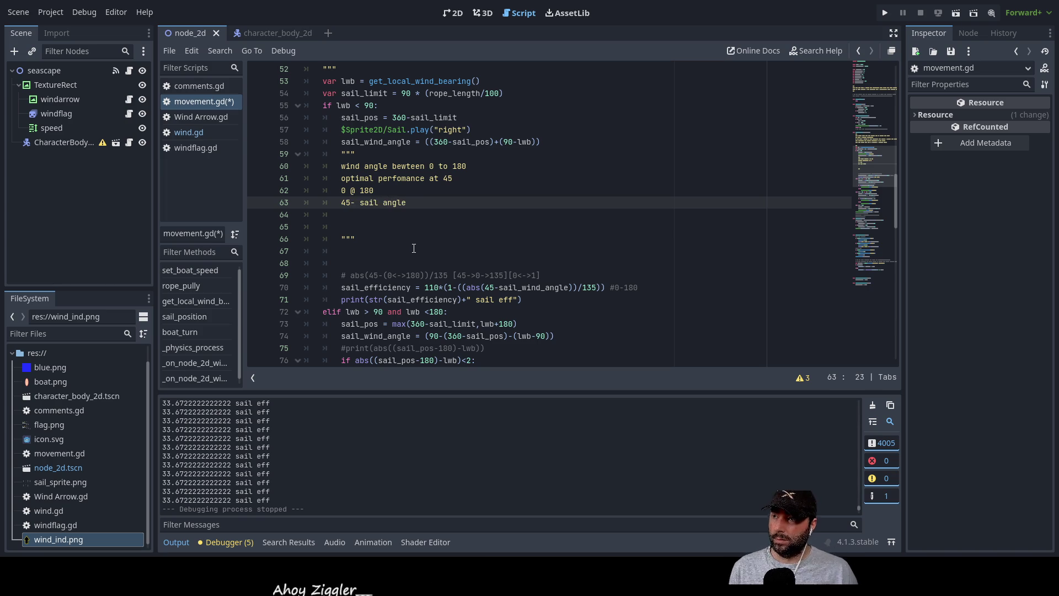
key(BackSpace)
key(Right)
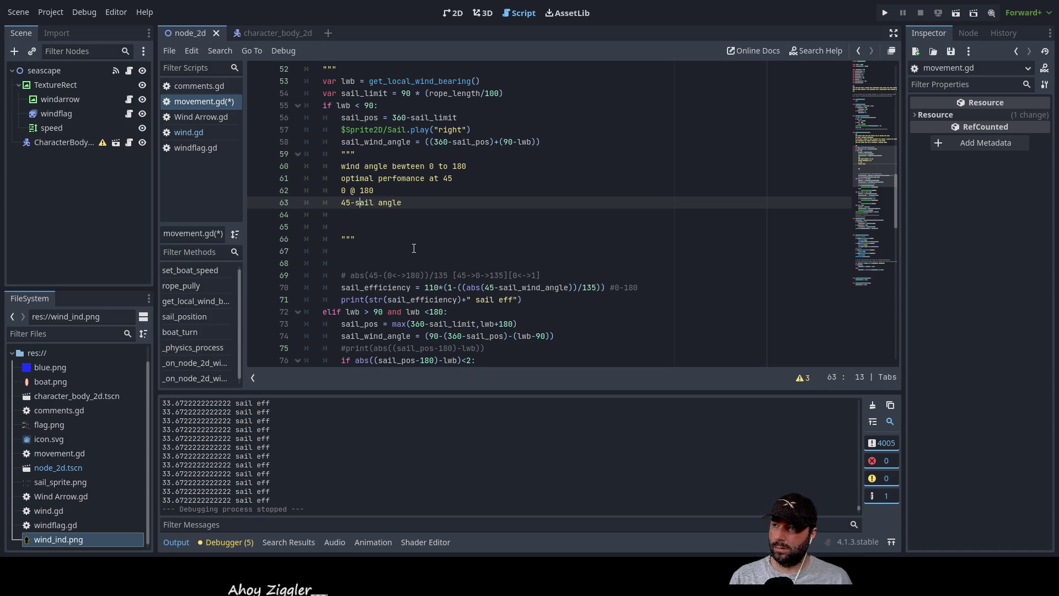
key(End)
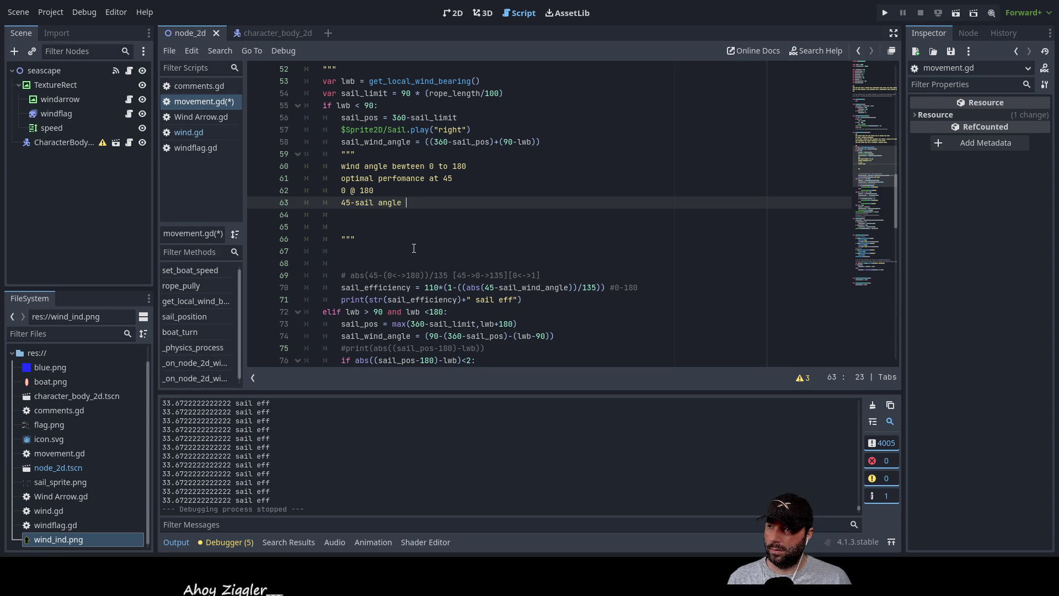
text([45)
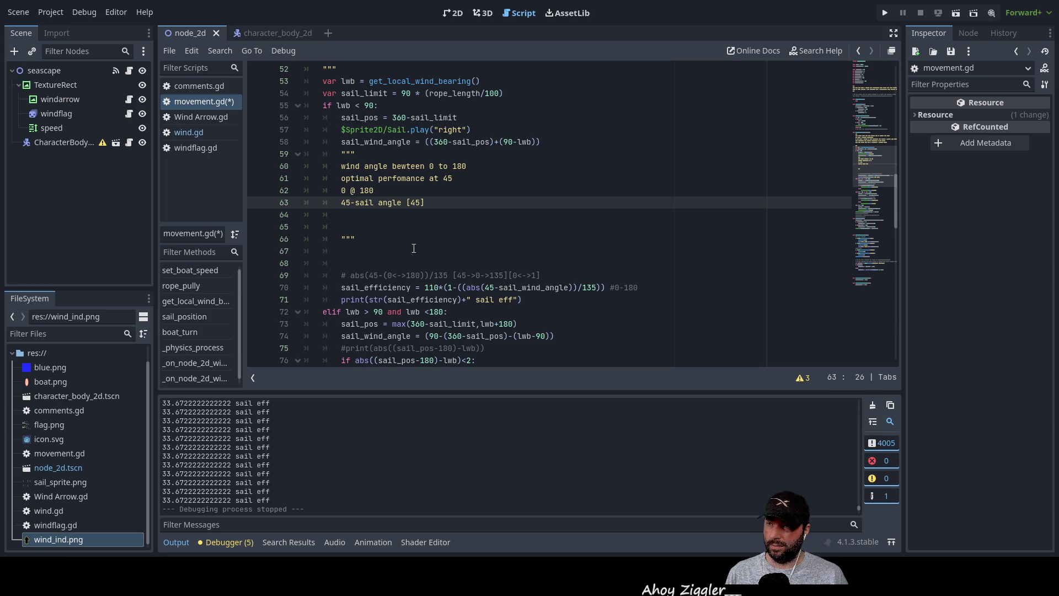
key(Right)
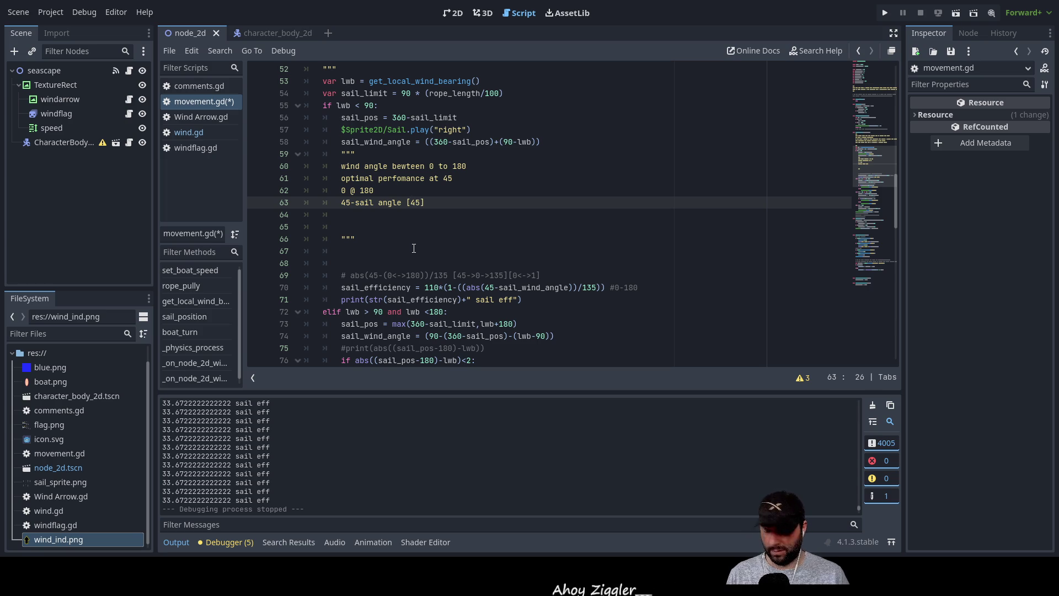
text(->0)
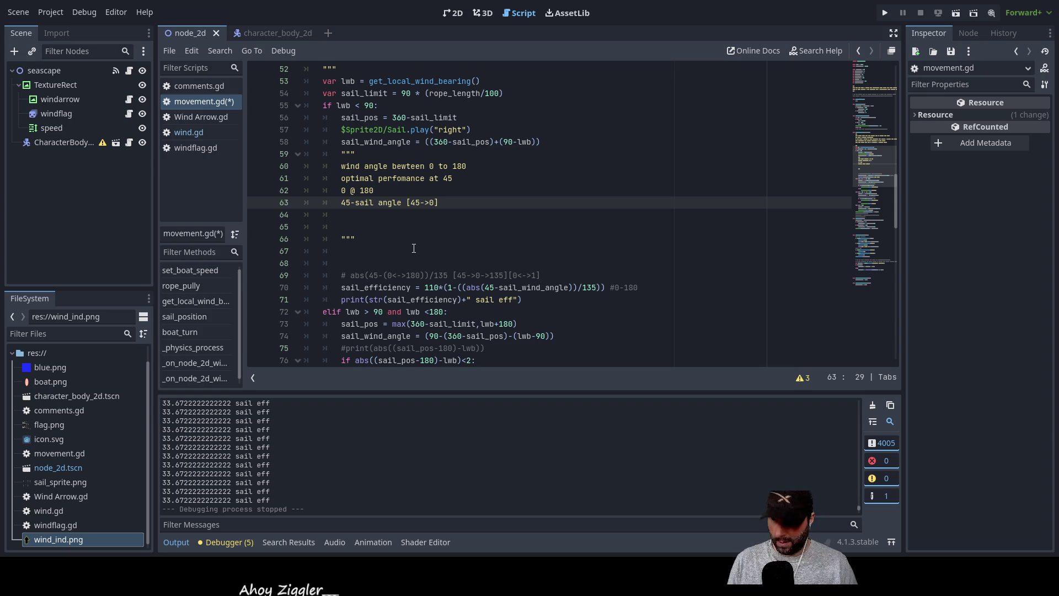
text(-> -135)
key(Left)
key(Left)
key(Left)
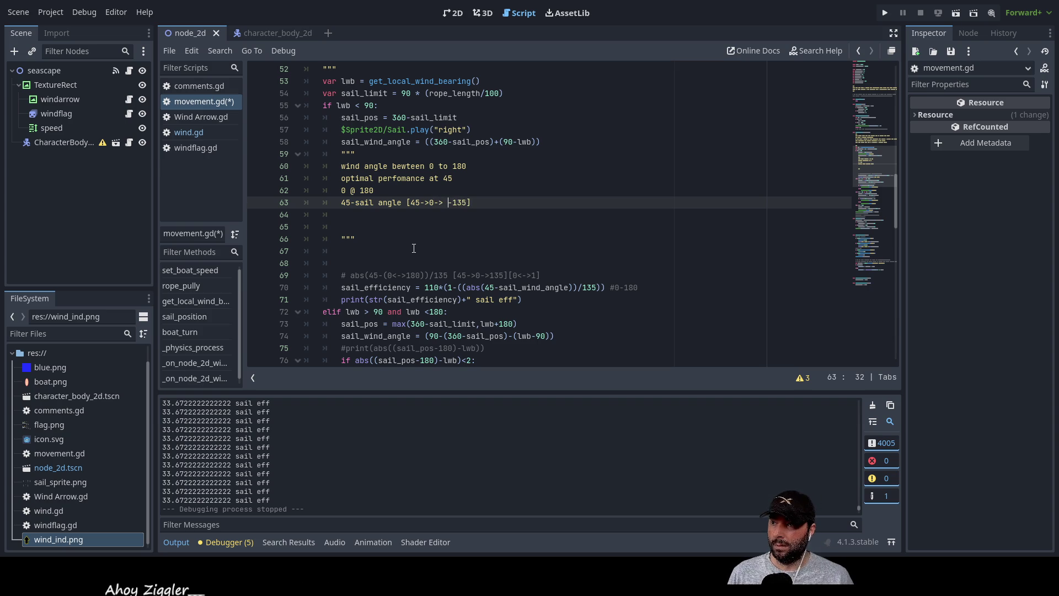
key(BackSpace)
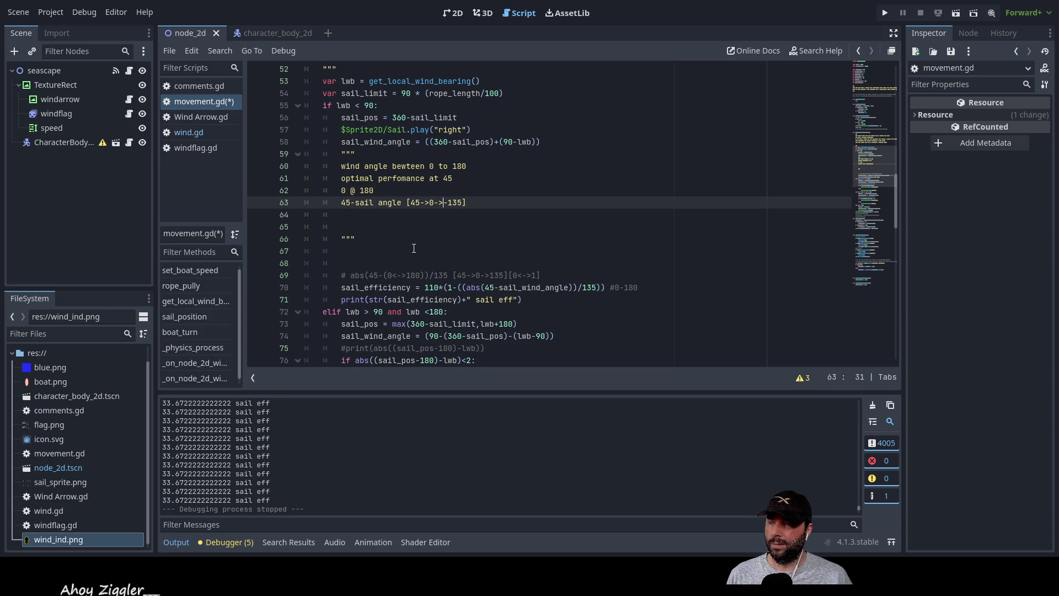
key(Left)
key(Left)
key(Left)
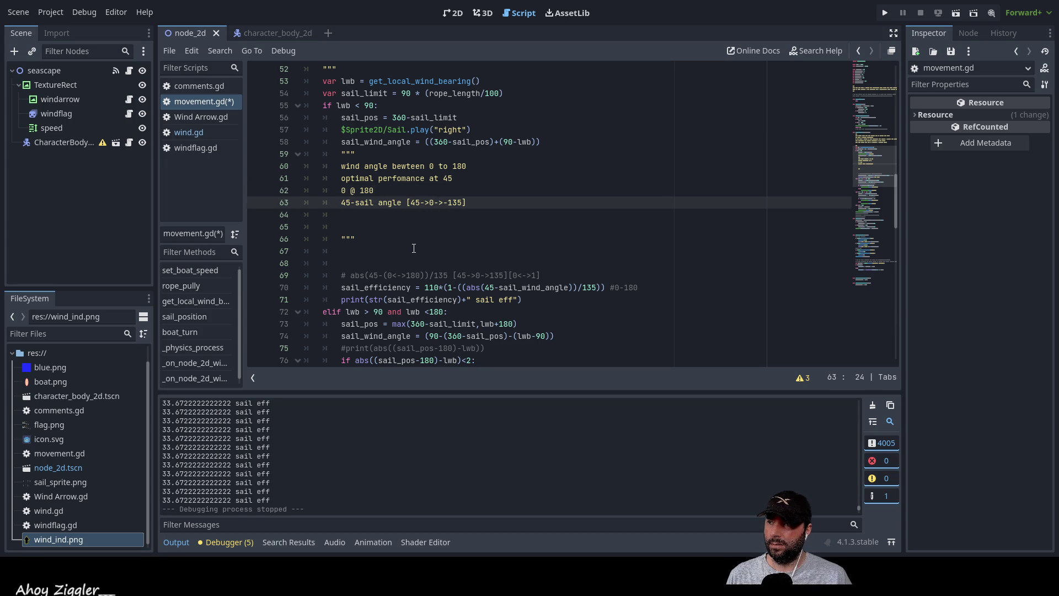
key(Down)
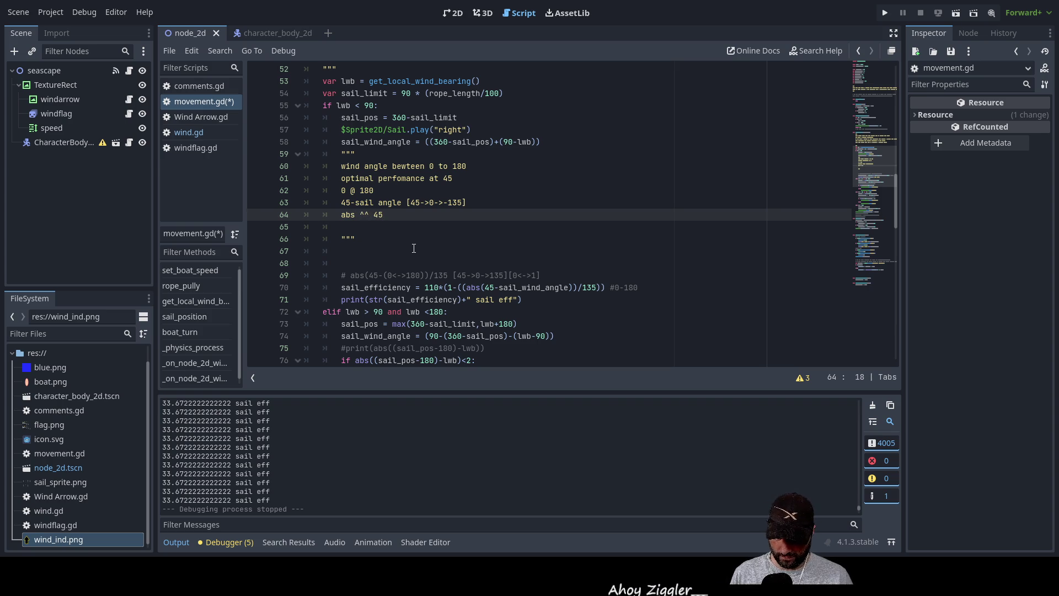
Step: Complete the abs note line to read 'abs ^^ 45->0->135'
text(->0)
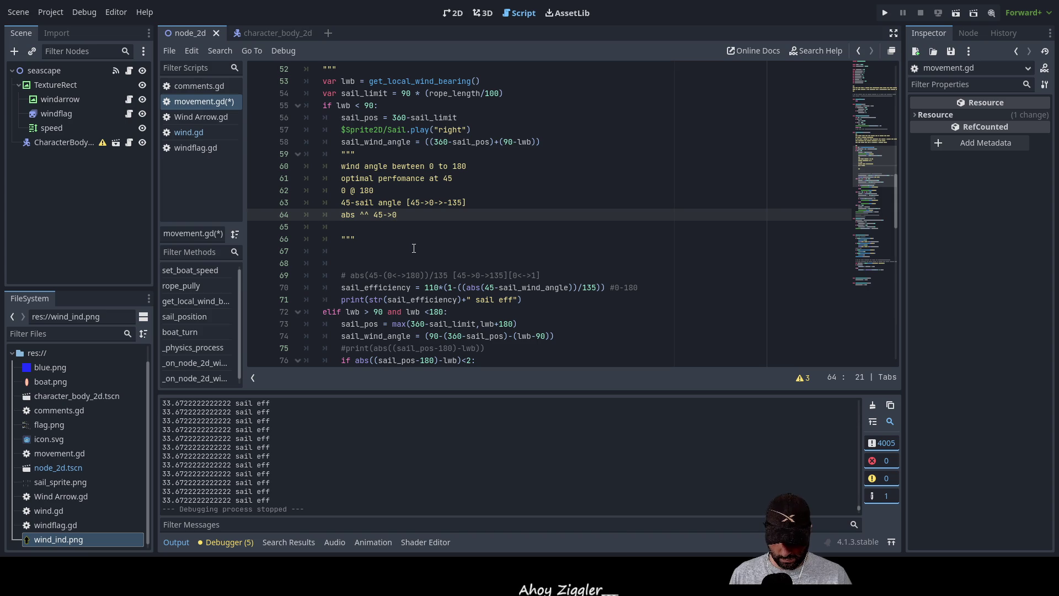
text(->135)
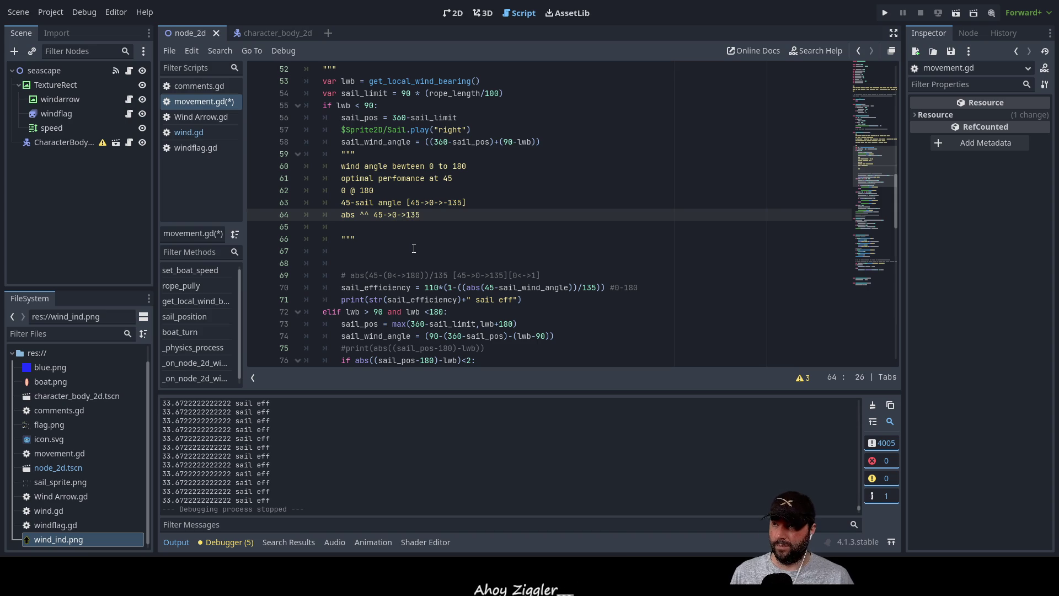
key(Down)
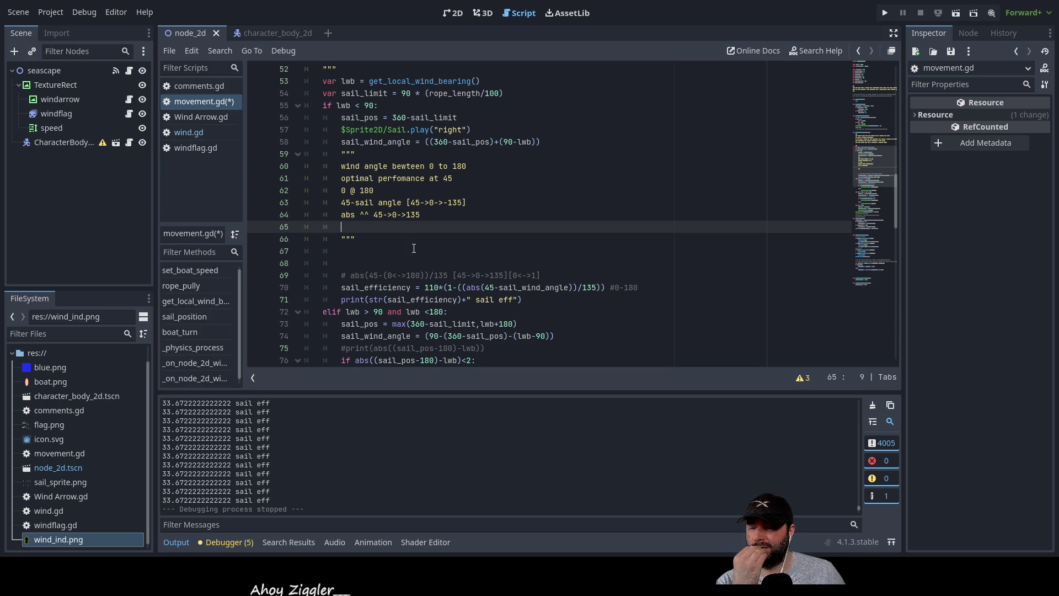
key(Up)
key(End)
key(Left)
key(Left)
key(Left)
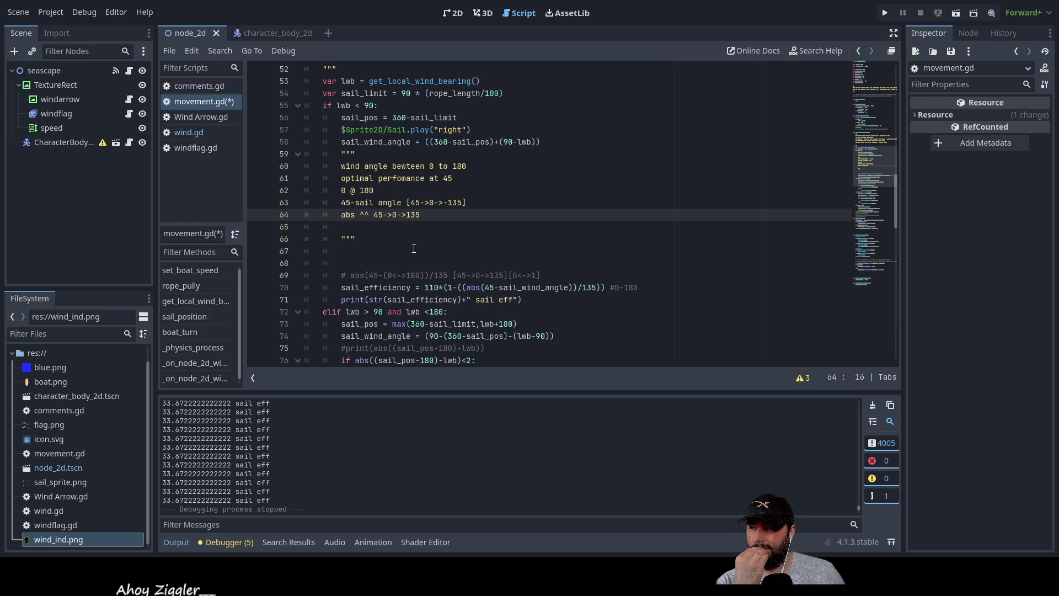
Step: Add the note '^^ /135 [0-1]' below it, followed by blank lines
key(Down)
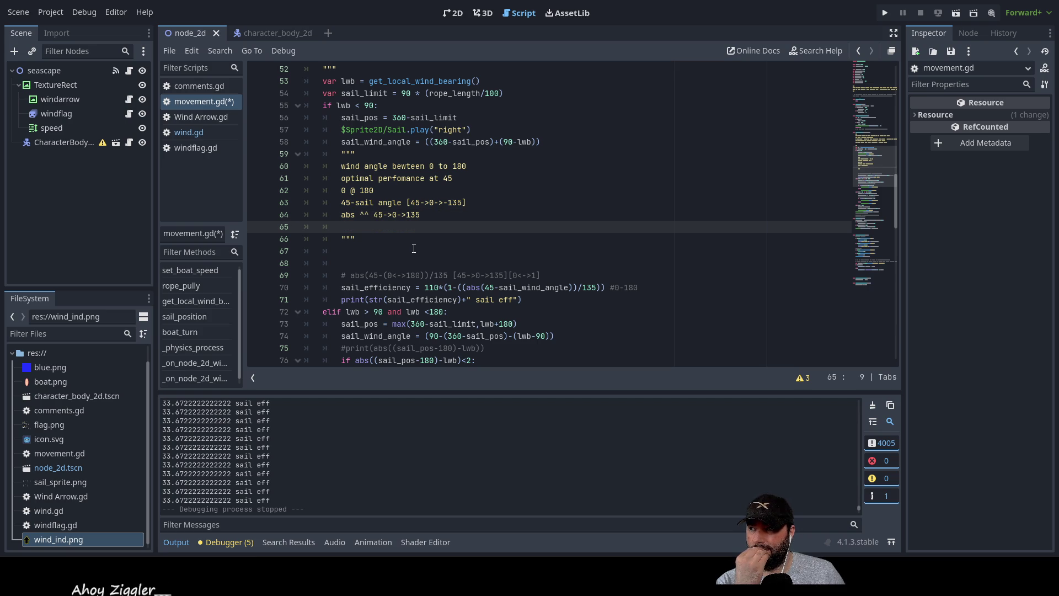
text(/1)
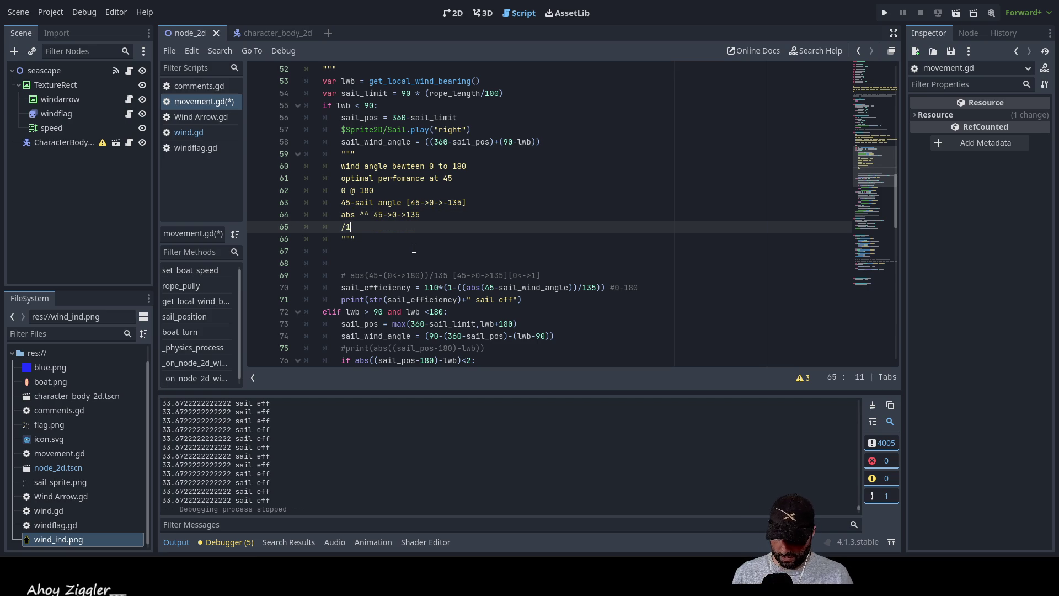
text(35 0-1)
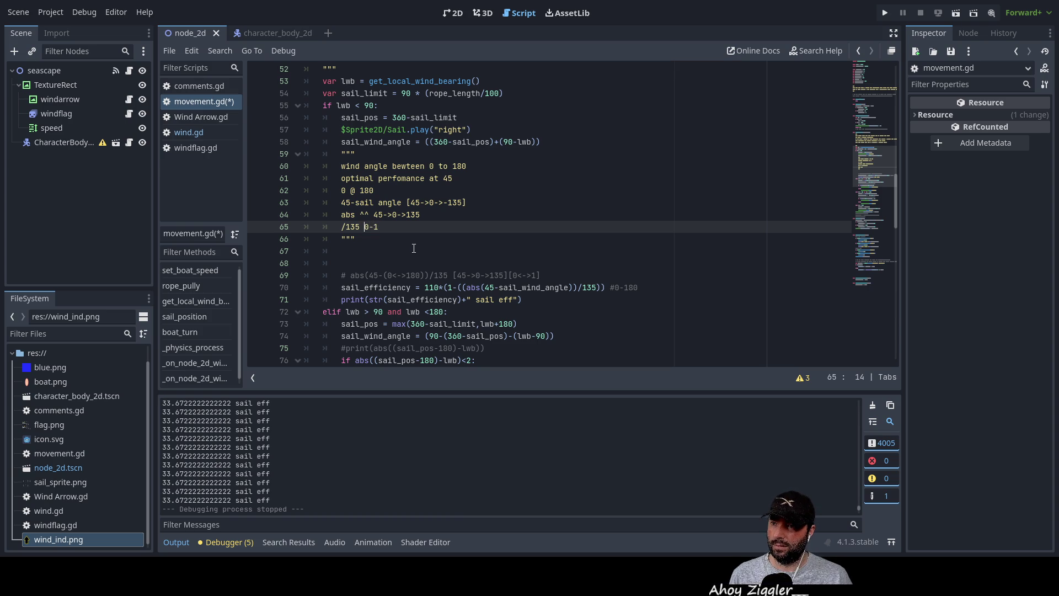
key(Home)
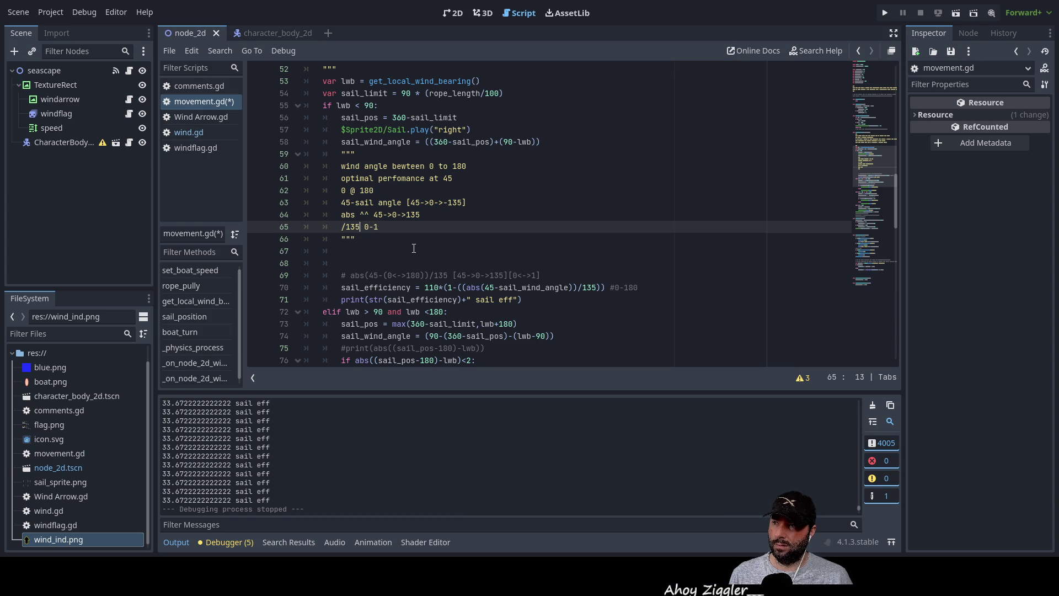
text(^^)
key(Right)
key(Right)
key(Right)
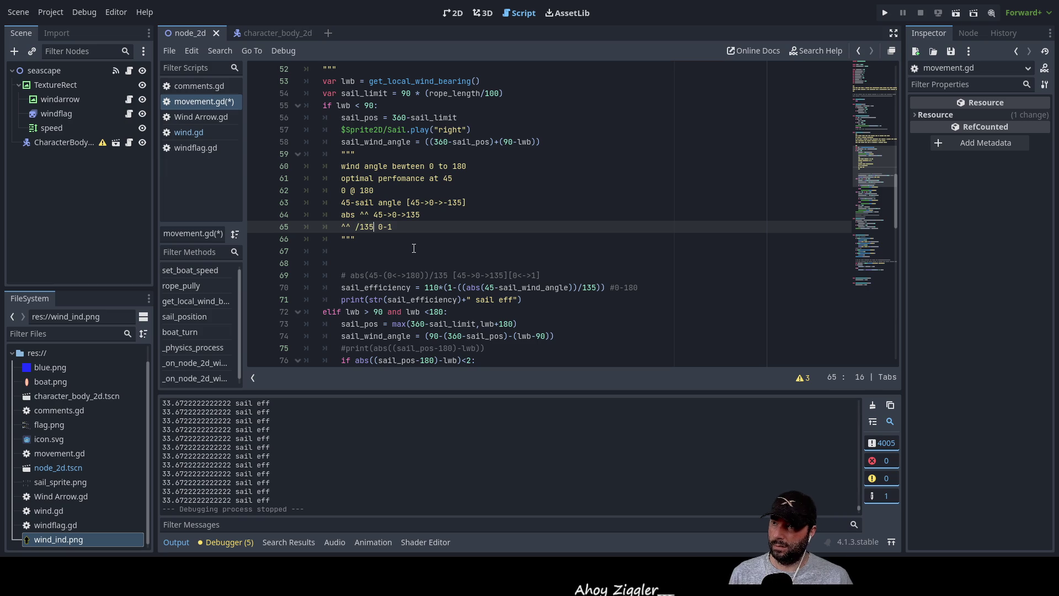
text([)
key(Right)
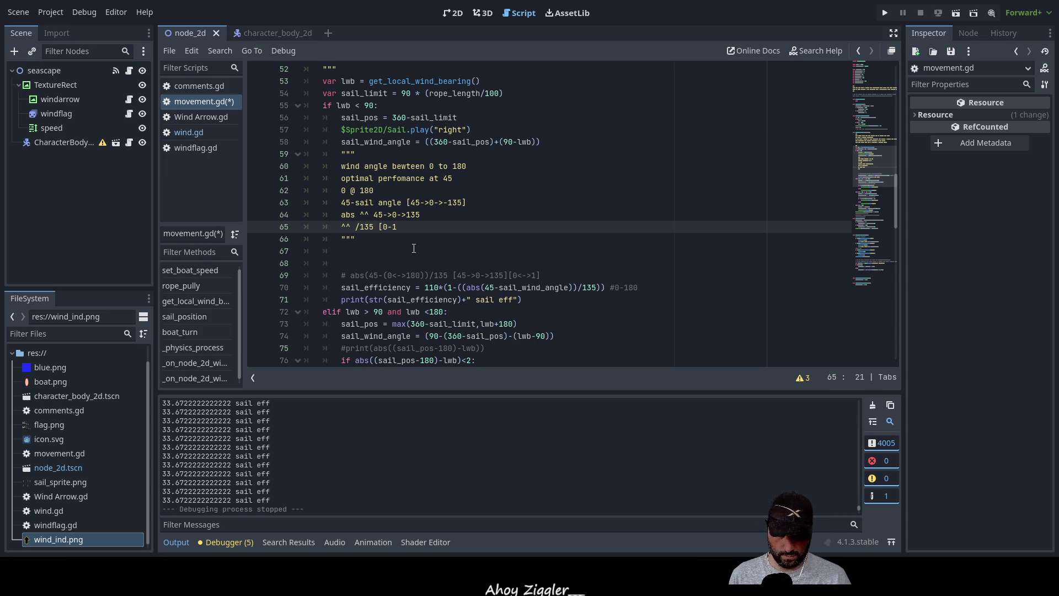
key(Right)
key(Right)
text(])
key(Return)
key(Return)
key(Up)
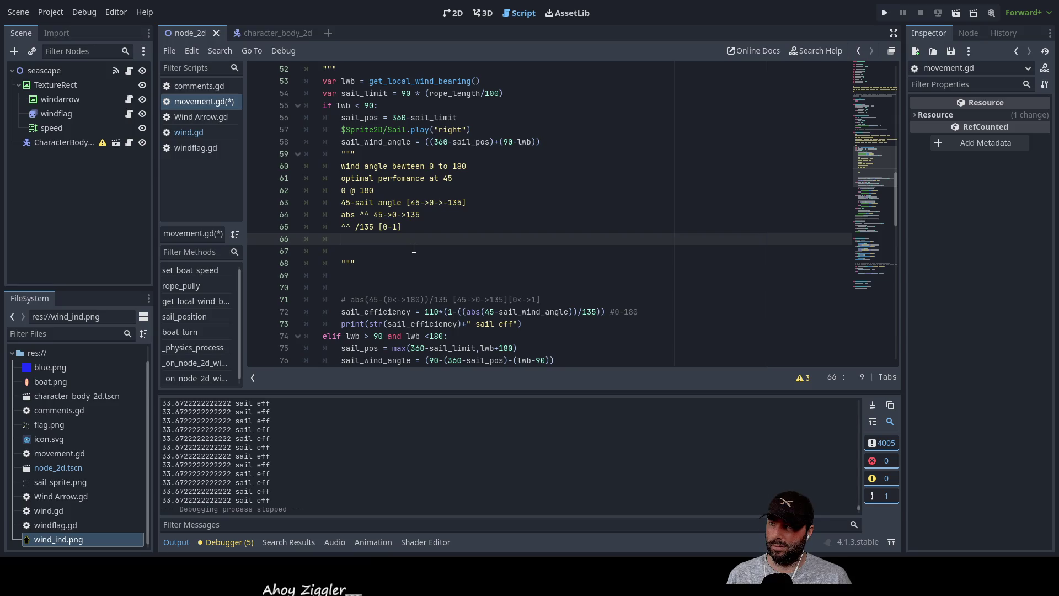
key(Up)
key(Up)
key(ctrl+Right)
key(ctrl+Right)
key(ctrl+Right)
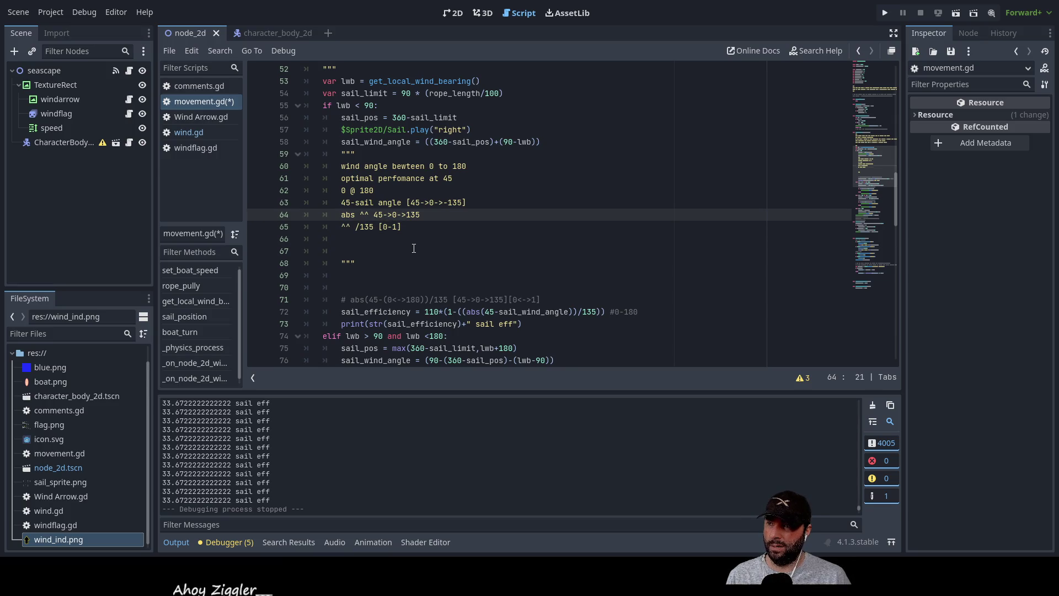
key(Down)
key(Down)
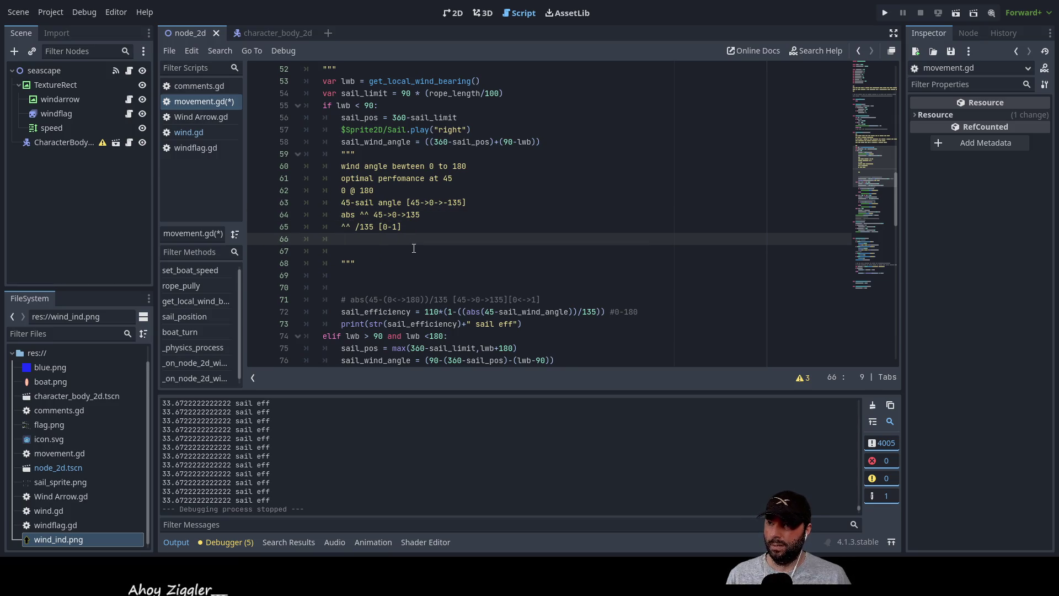
Step: Remove the 110* multiplier from the sail_efficiency formula
scroll(462, 276, down, 4)
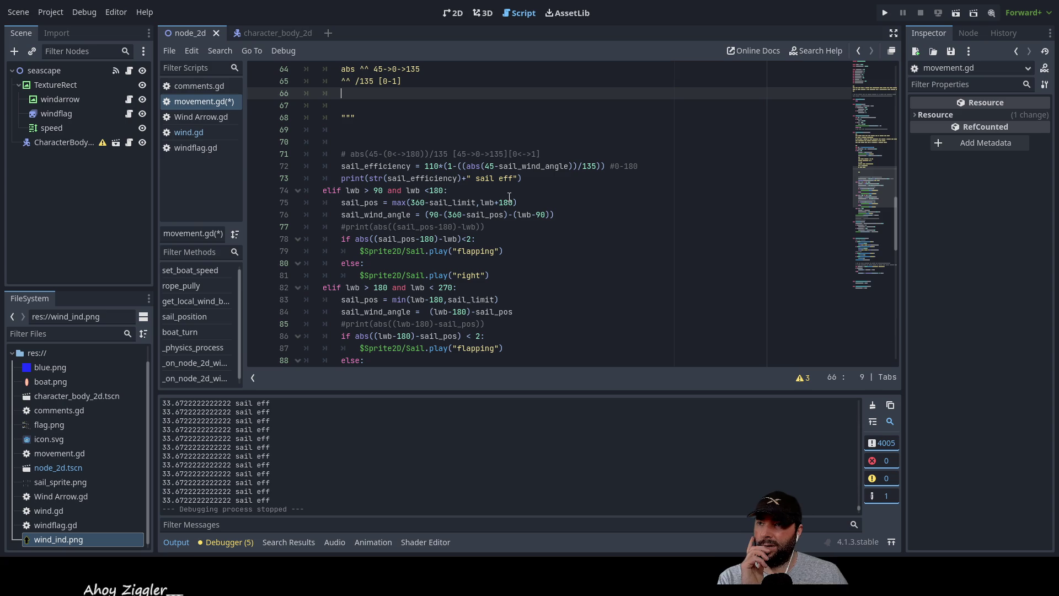
scroll(529, 237, up, 1)
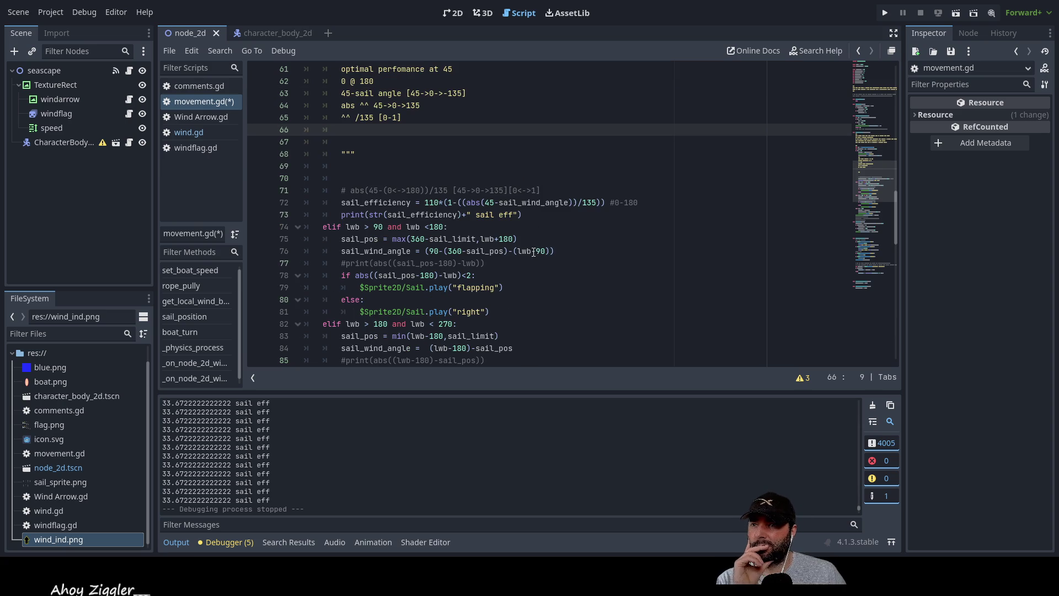
double_click(590, 203)
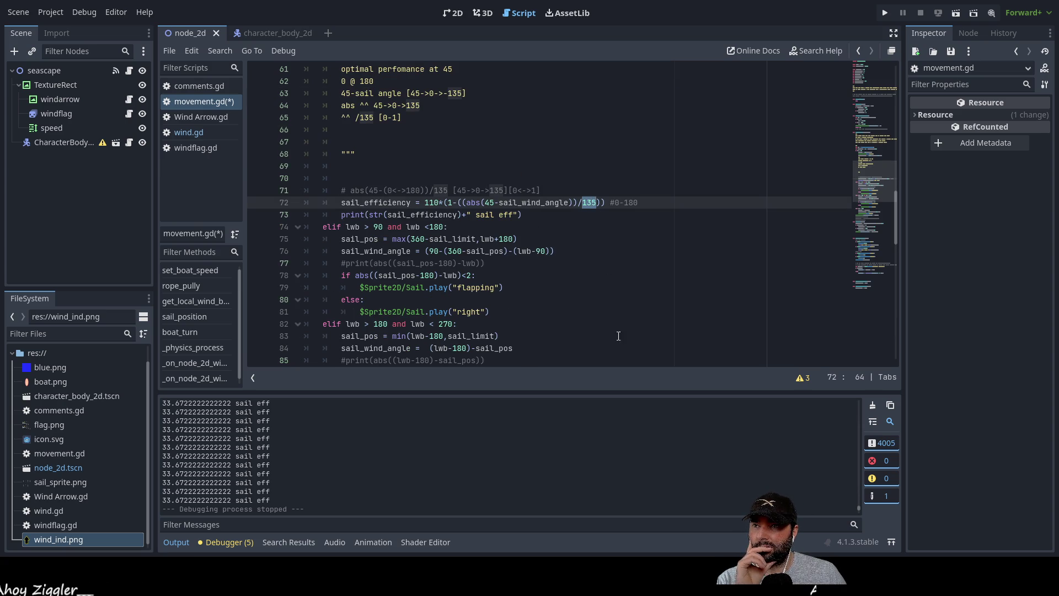
double_click(434, 202)
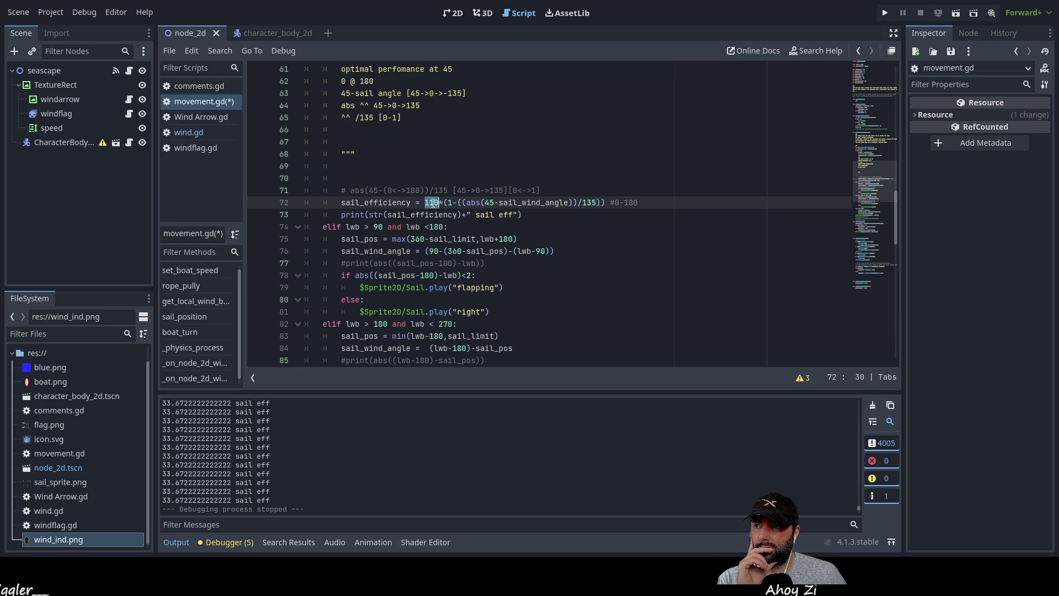
key(BackSpace)
key(Delete)
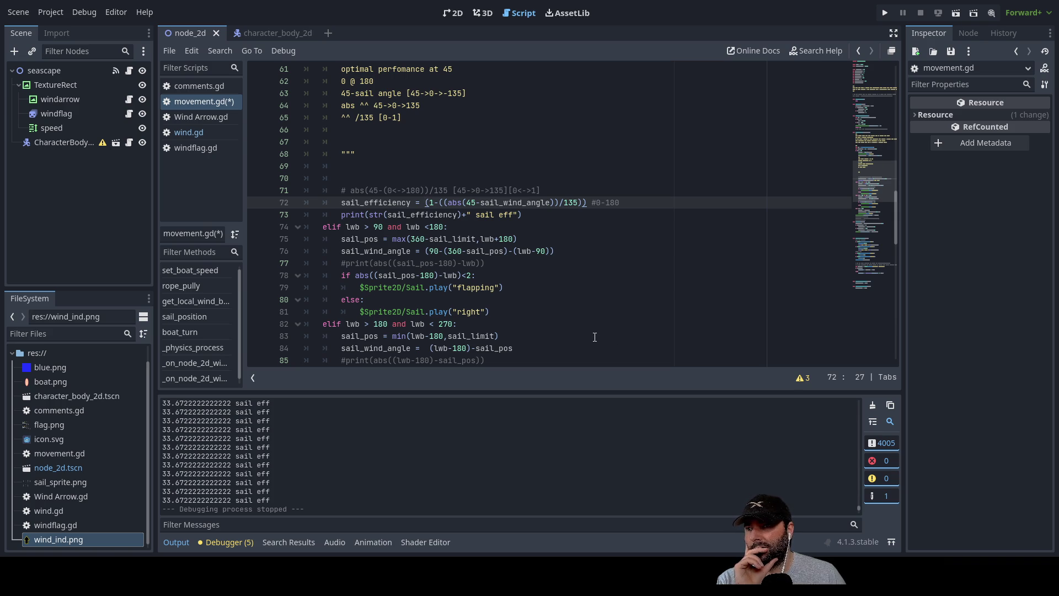
Step: Delete the #0-180 comment on line 72, restore the 110* multiplier, and run the game
scroll(594, 338, up, 1)
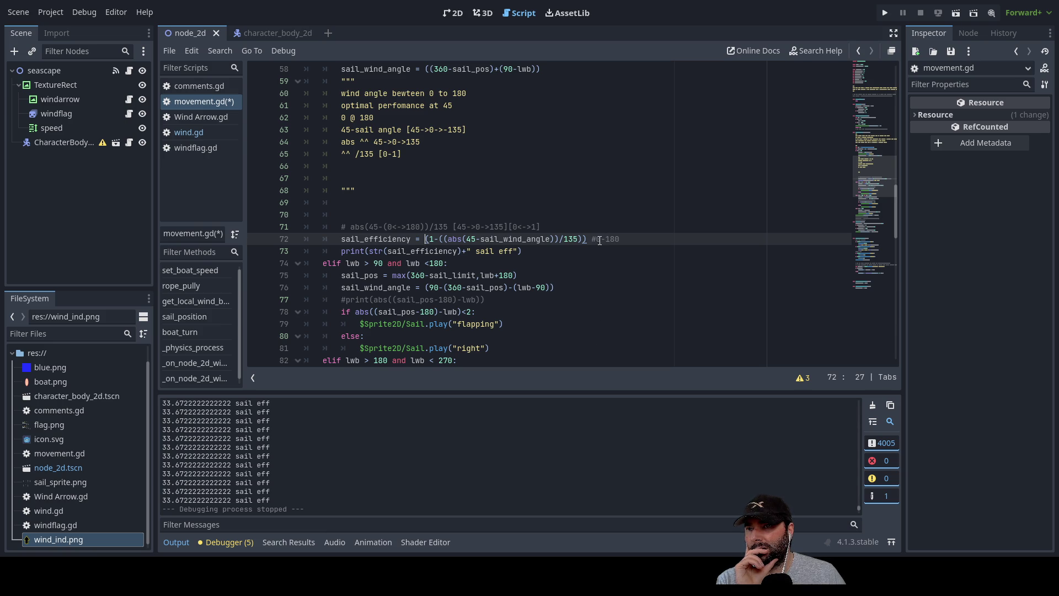
drag(591, 239, 620, 239)
key(BackSpace)
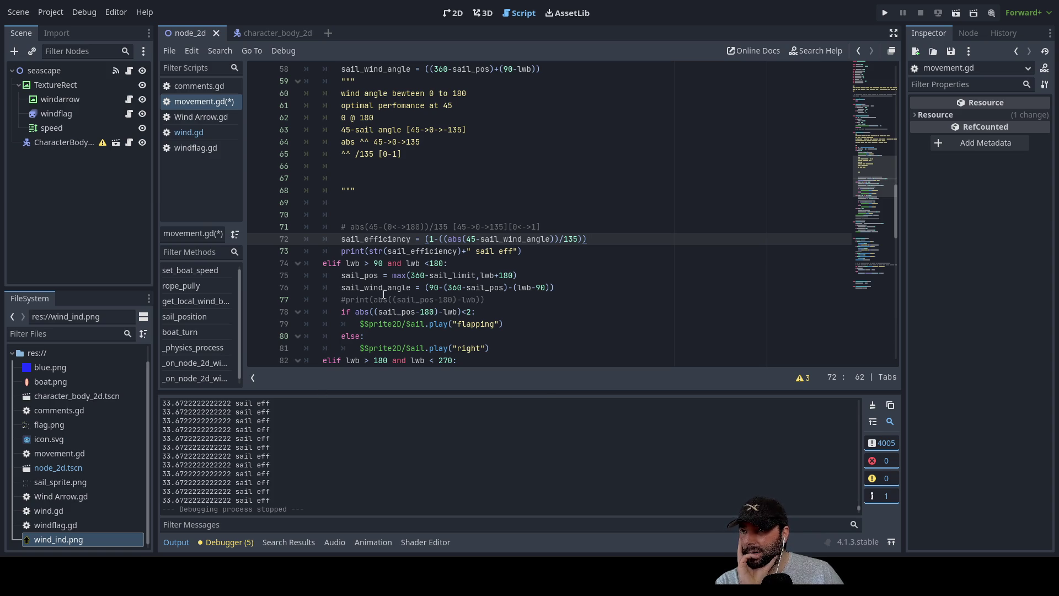
click(422, 241)
text(110*)
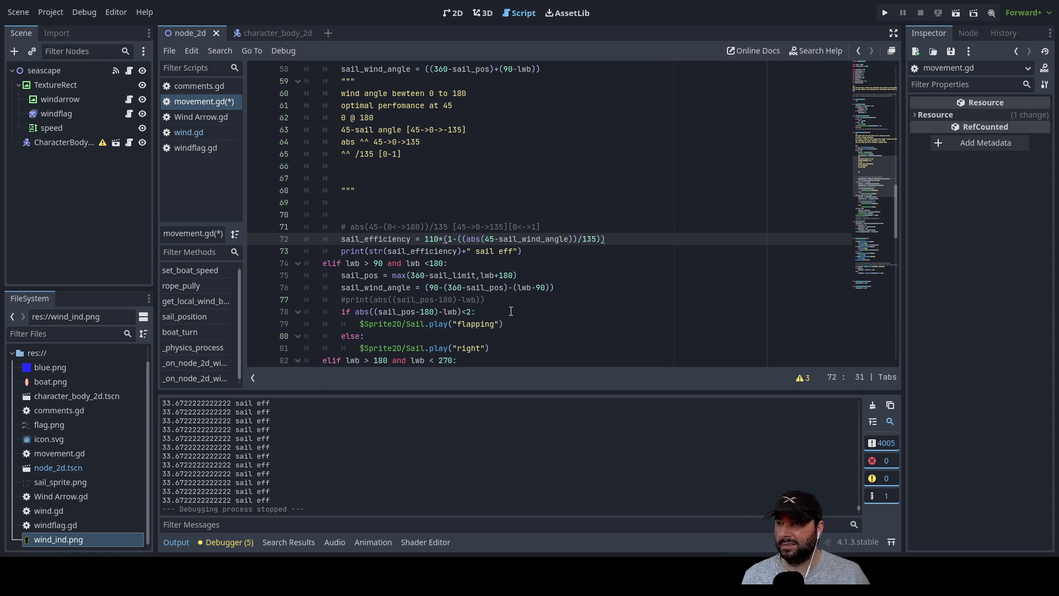
click(885, 13)
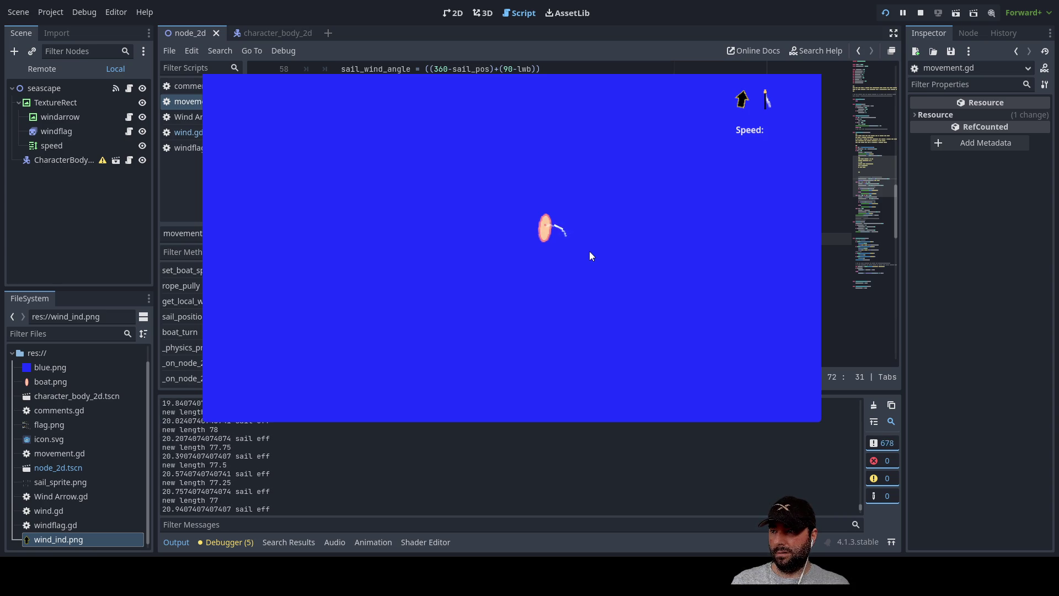
Step: Let the sail rope out and pull it in with Down/Up, watching sail eff, then stop the game
key(Down)
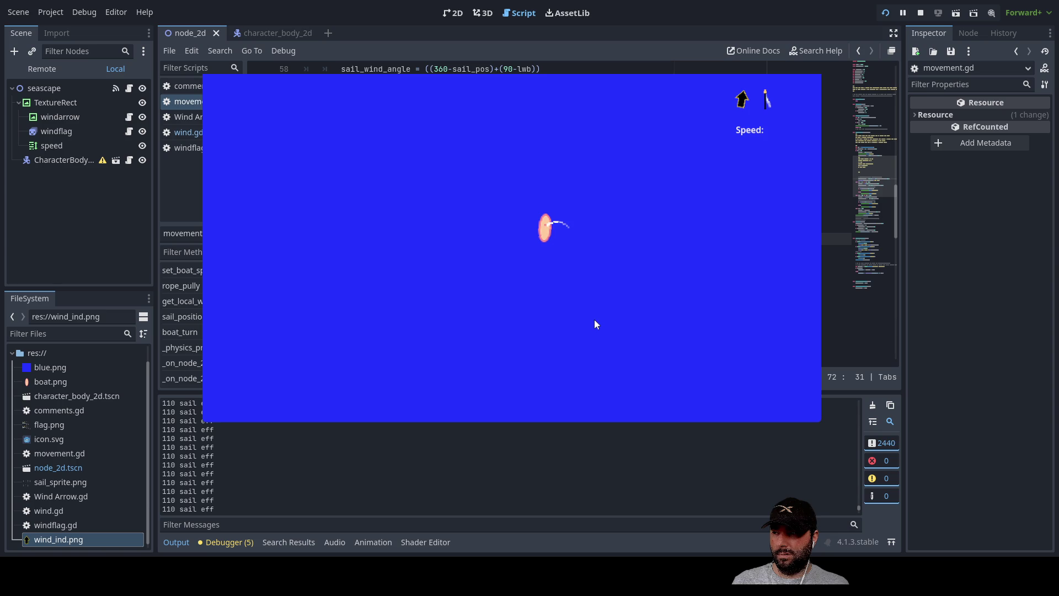
key(Down)
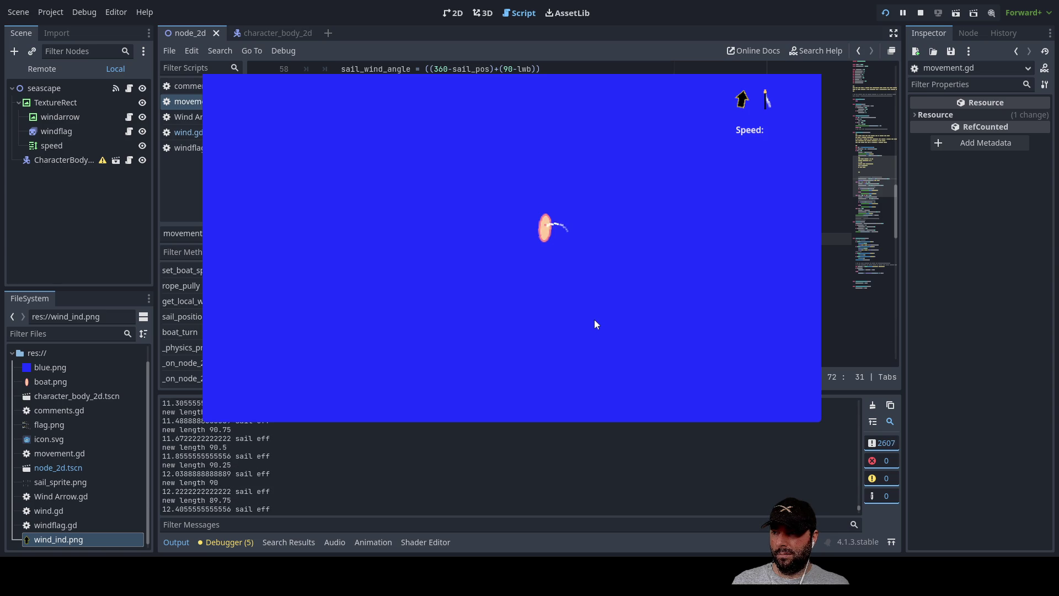
key(Up)
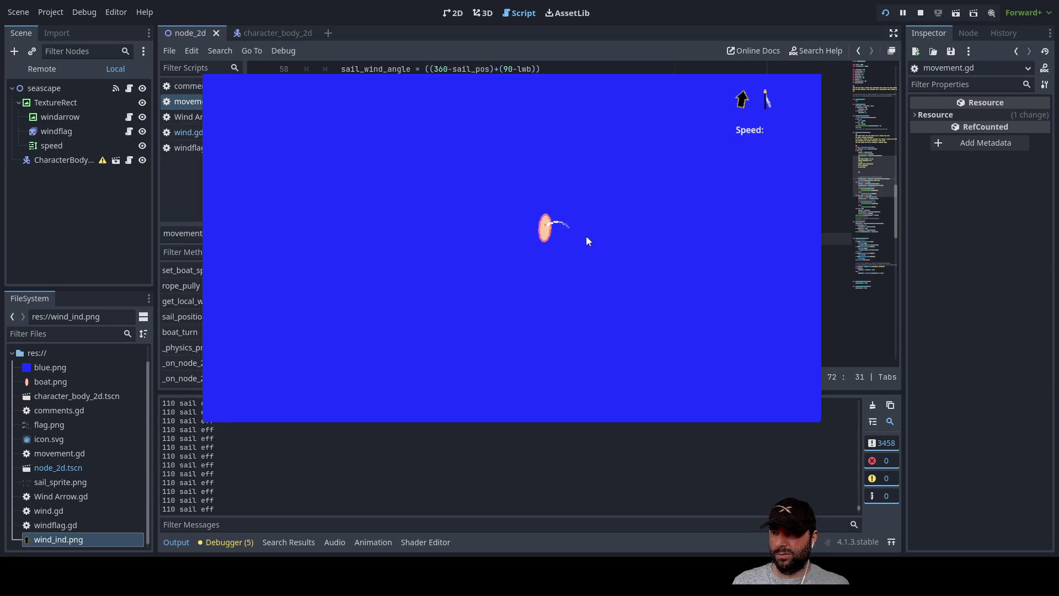
key(Down)
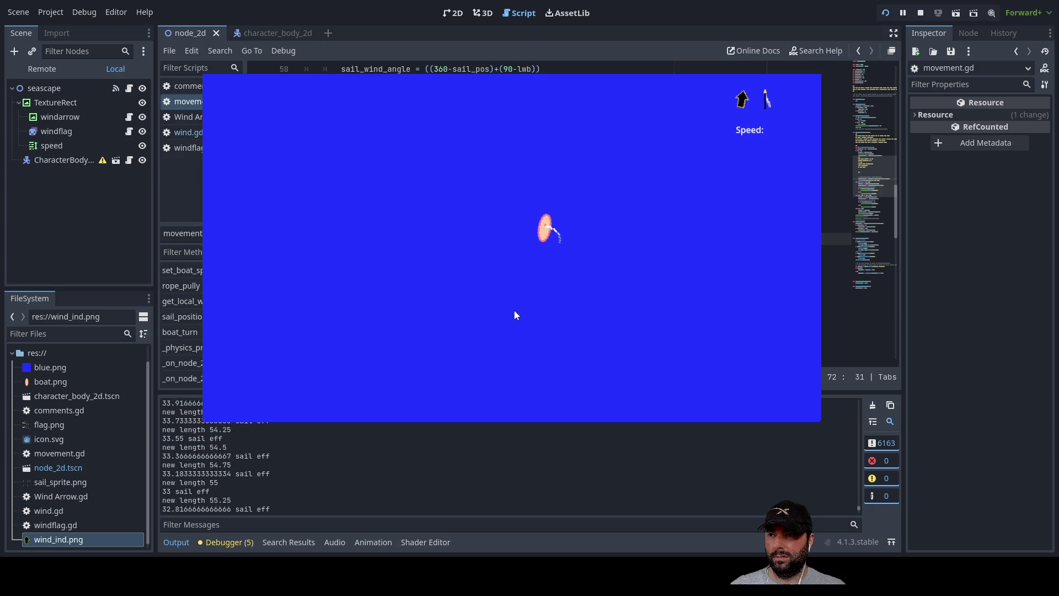
key(Down)
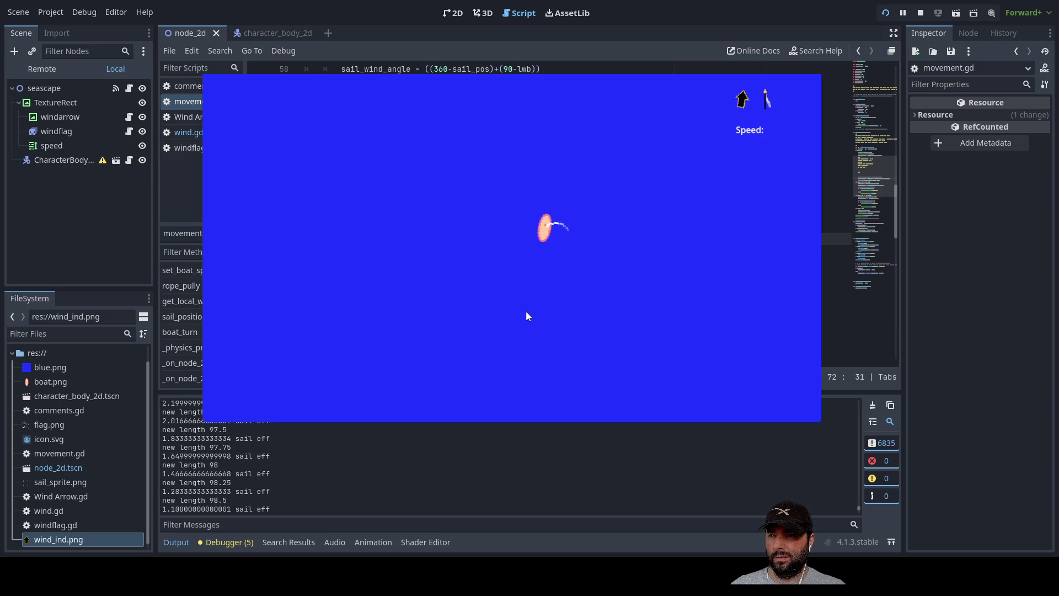
key(Up)
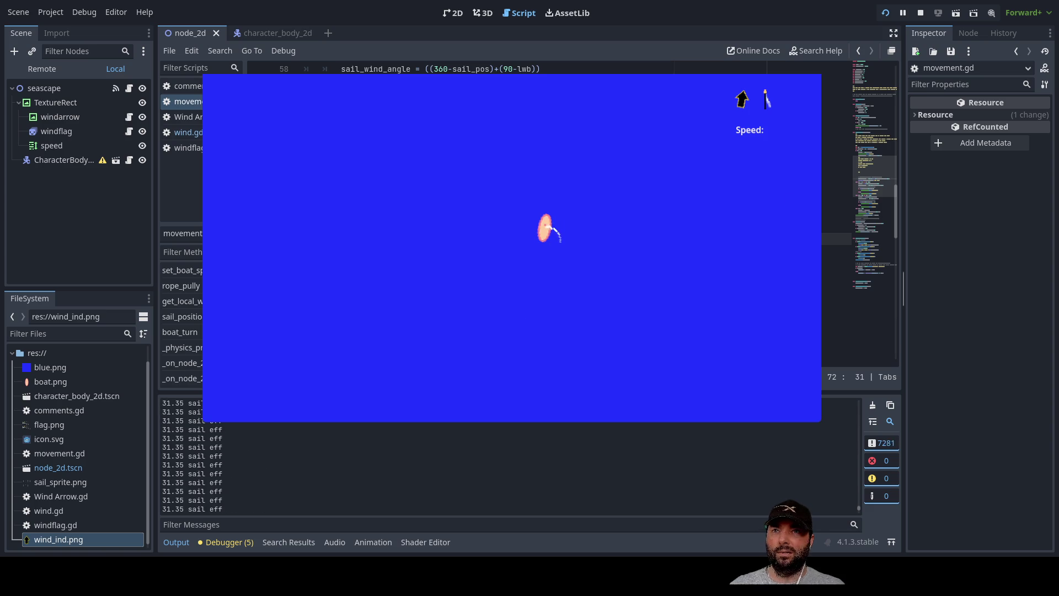
key(F8)
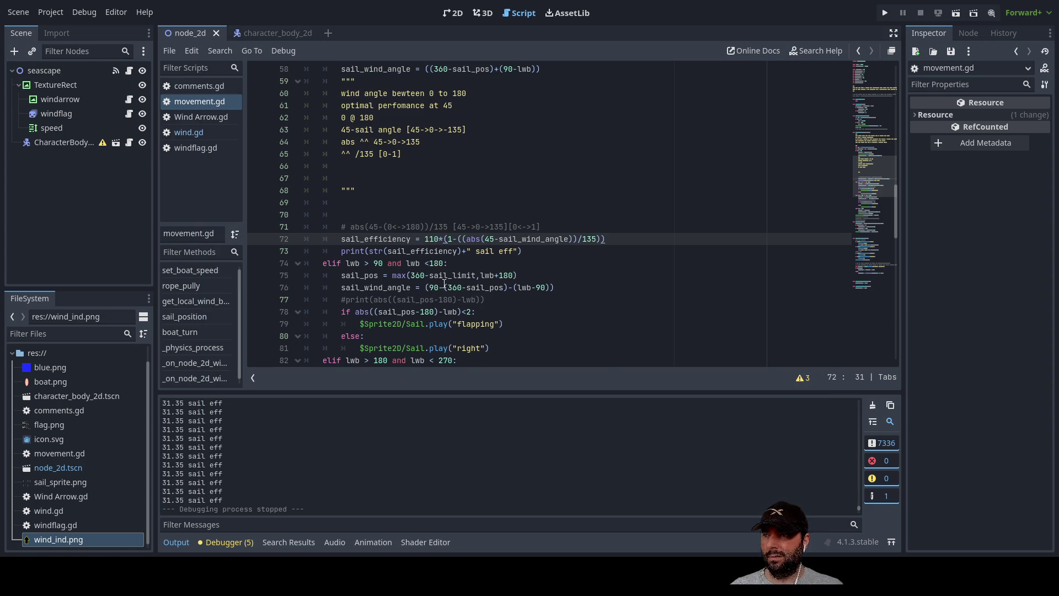
Step: Uncomment line 95 as print(str(sail_wind_angle)+" sail wind ang") and run the project
scroll(498, 315, up, 1)
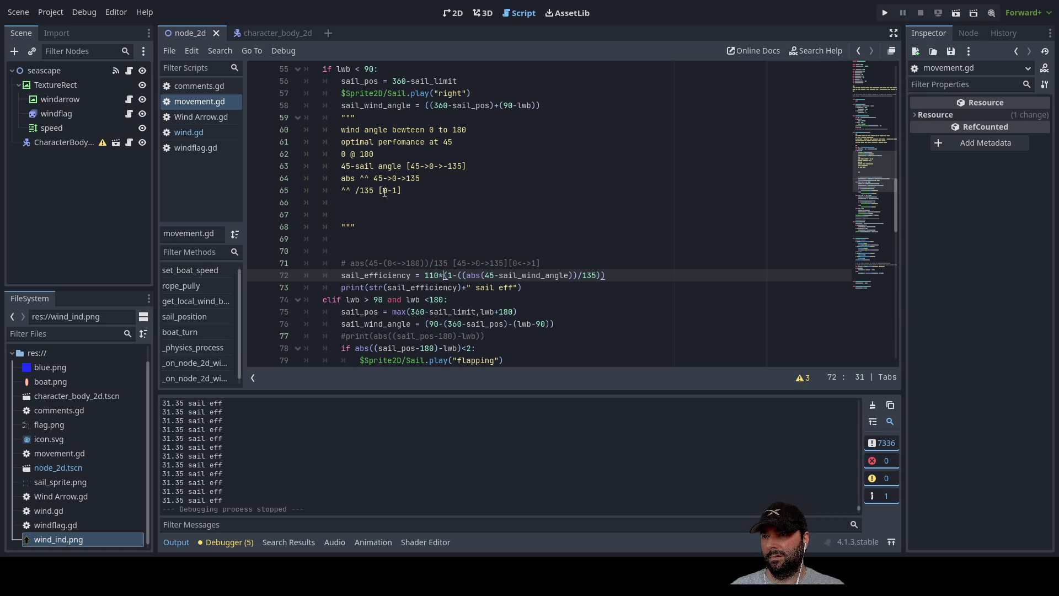
scroll(418, 300, down, 12)
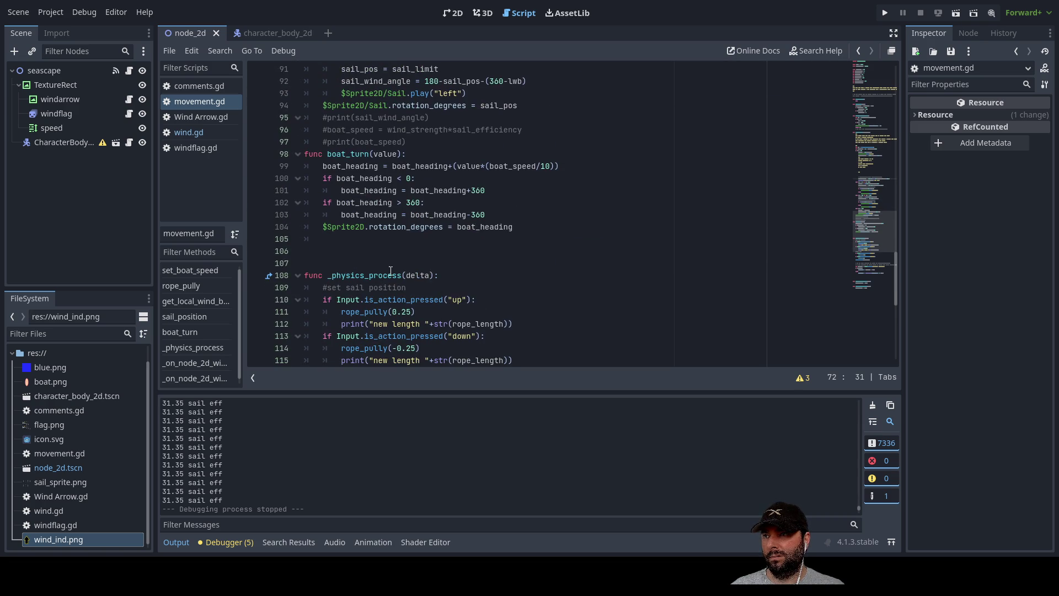
scroll(391, 271, up, 1)
click(323, 154)
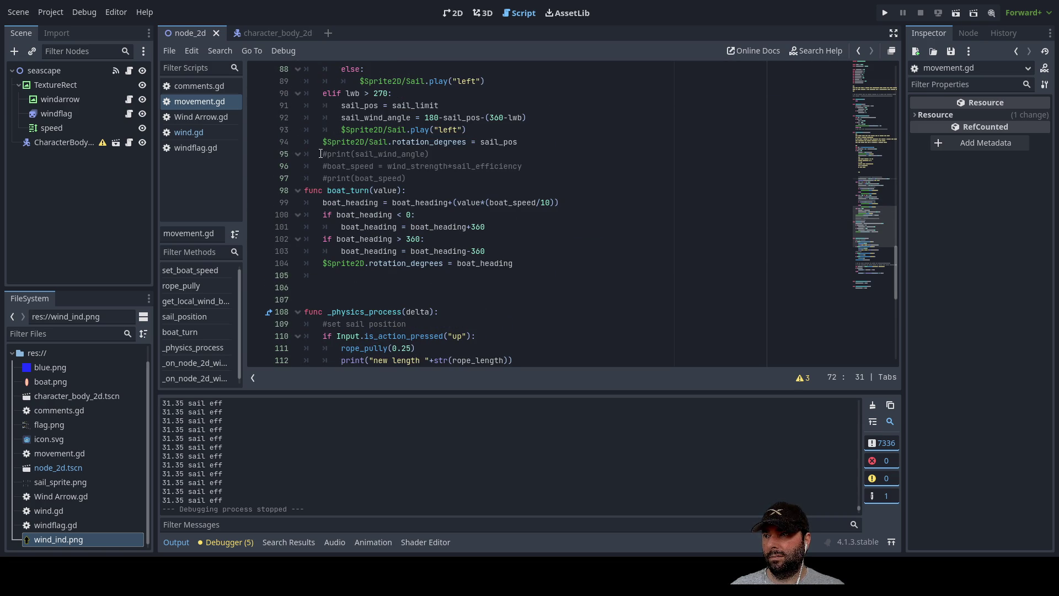
key(ctrl+k)
key(Right)
text(str()
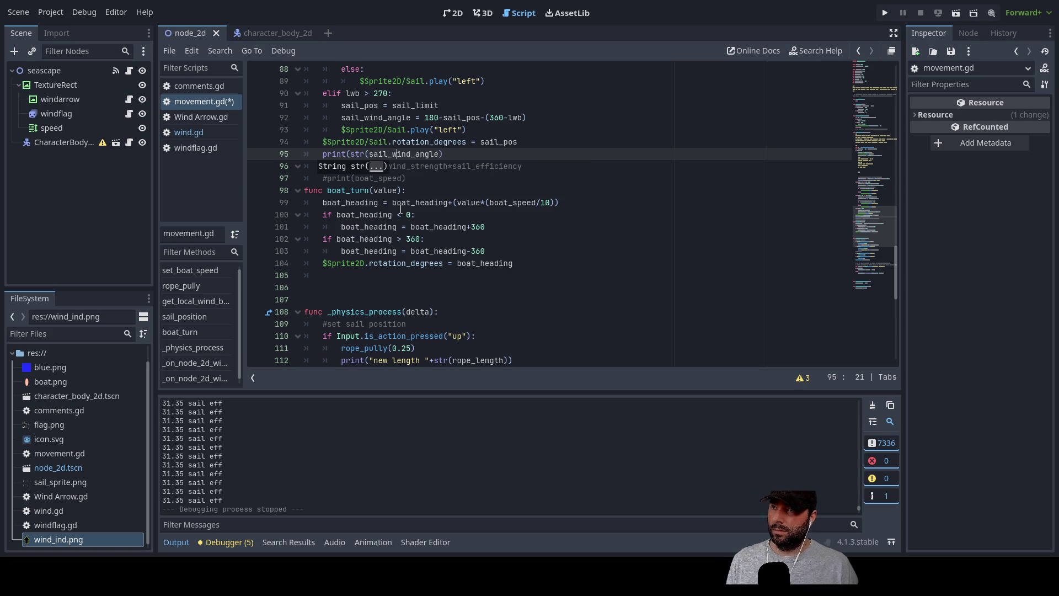
text()+")
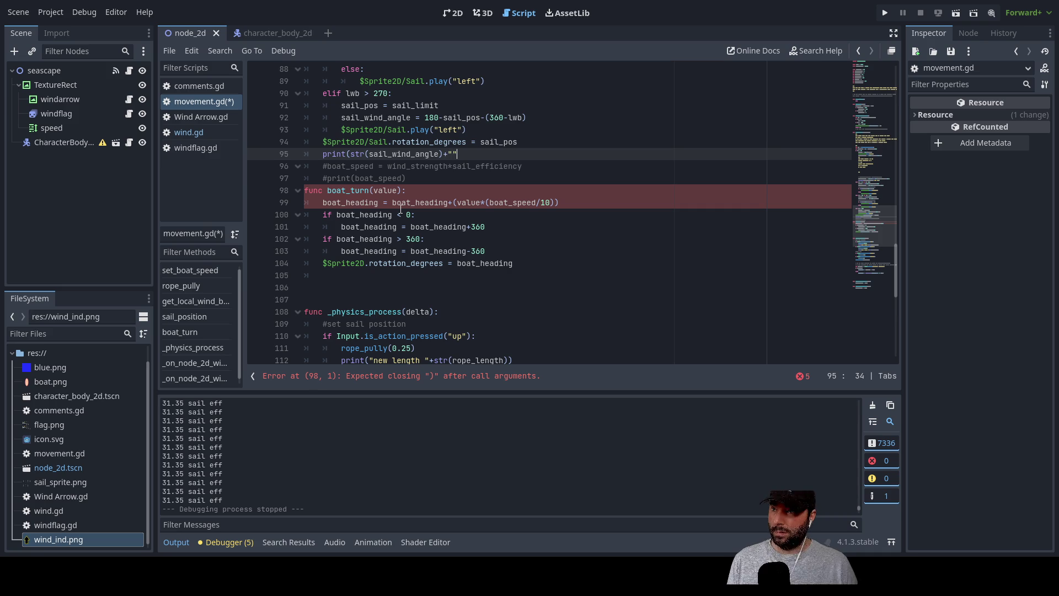
text( sail wi)
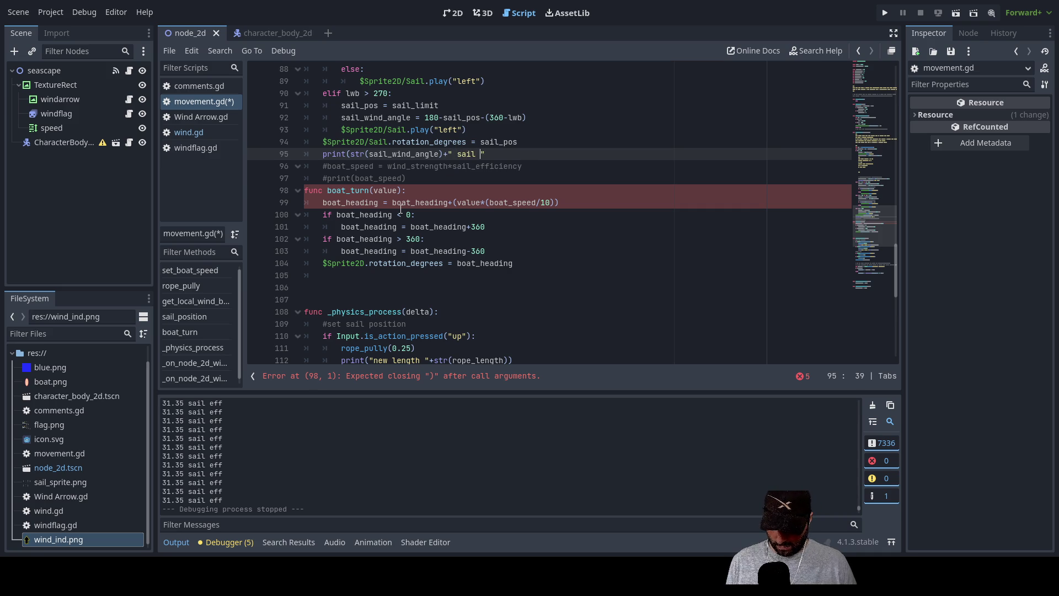
text(nd ang)
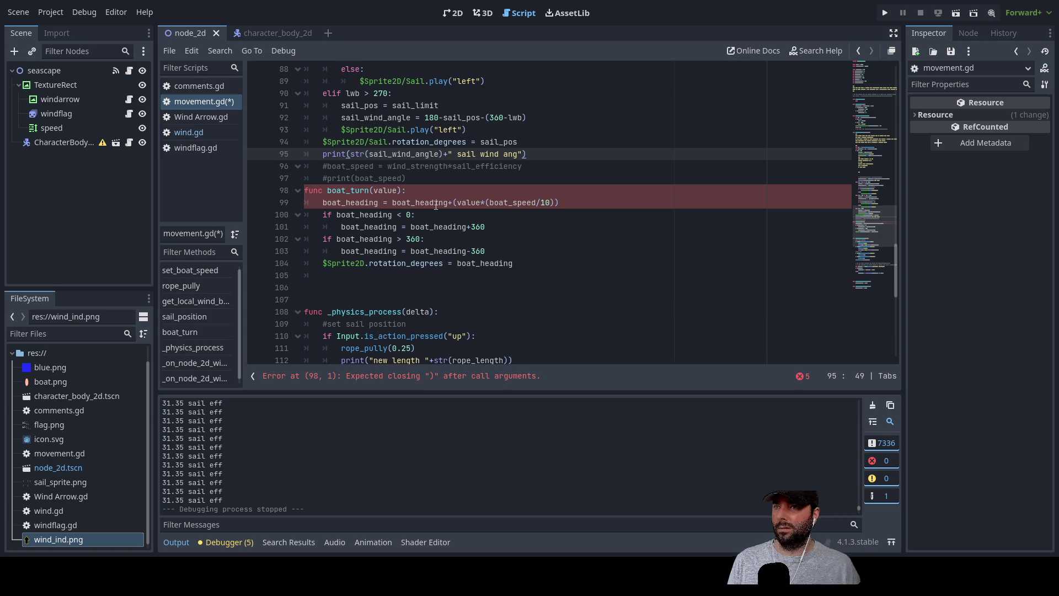
click(885, 14)
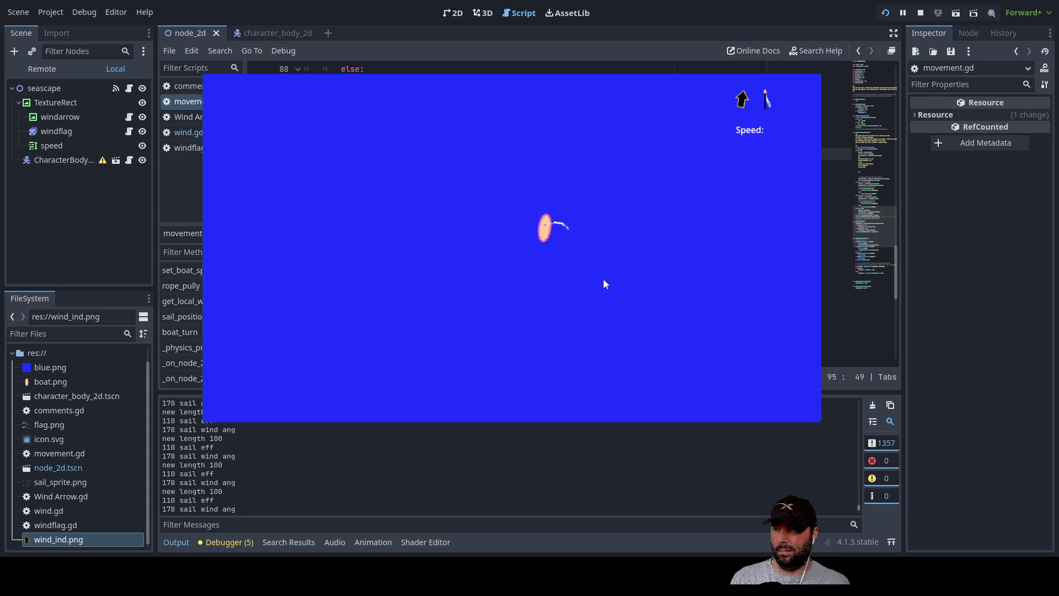
Step: Pull the sail all the way in while watching the logged sail wind angle and efficiency
key(Down)
key(Down)
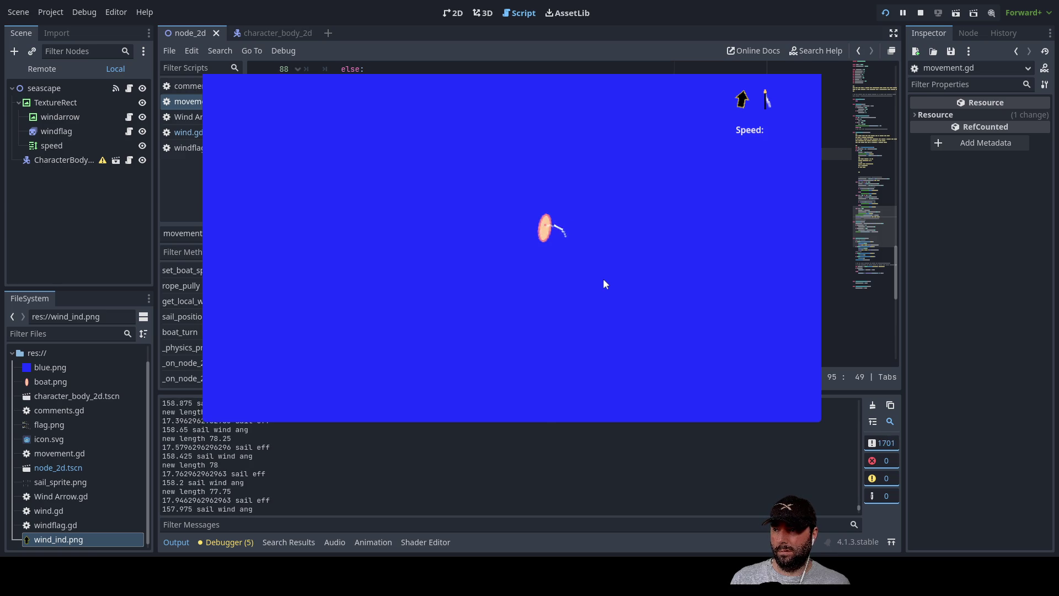
key(Down)
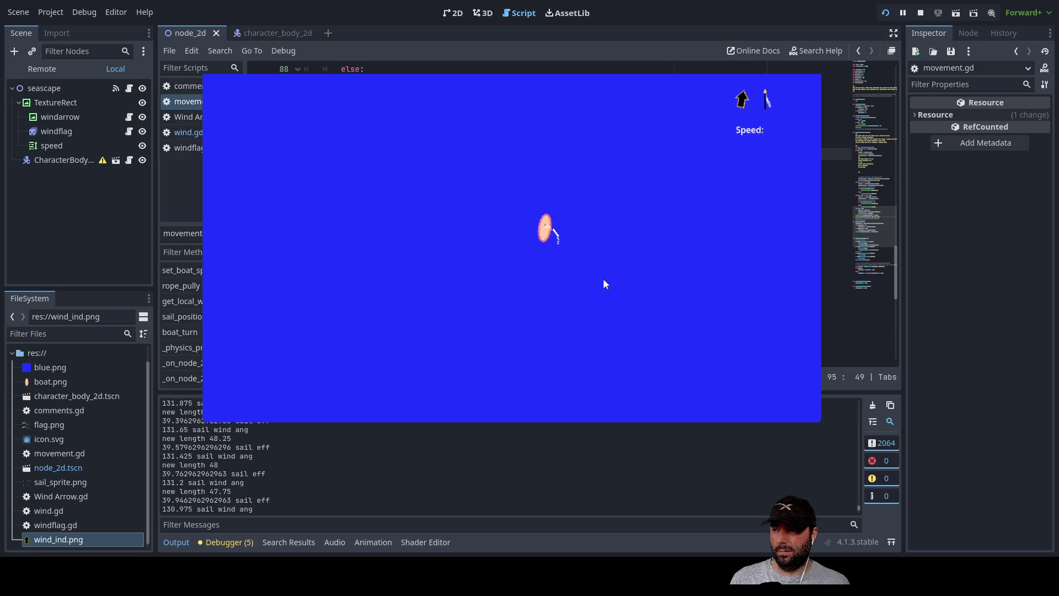
key(Up)
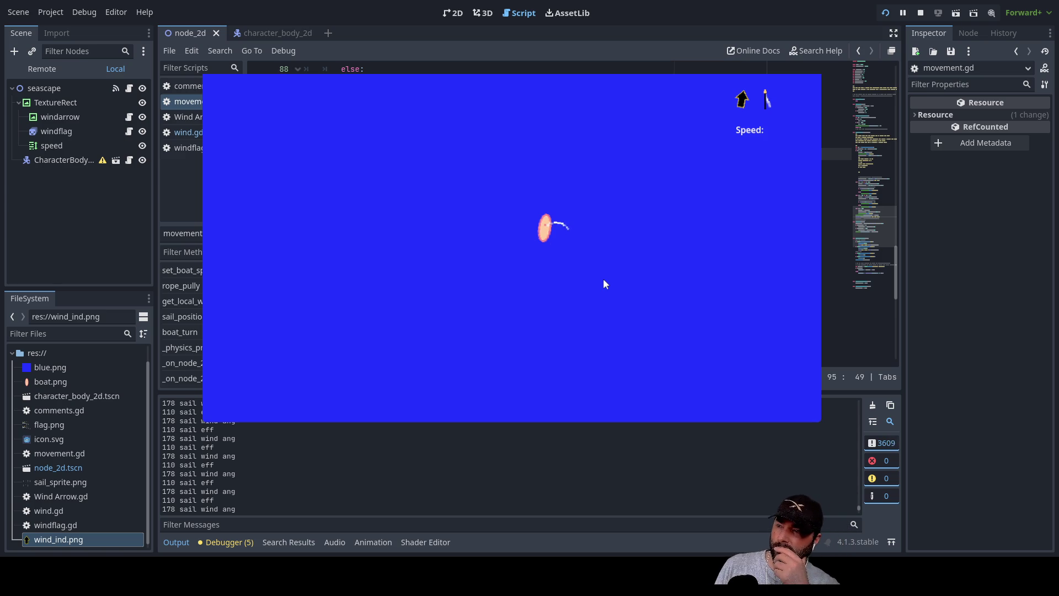
key(Down)
key(Down)
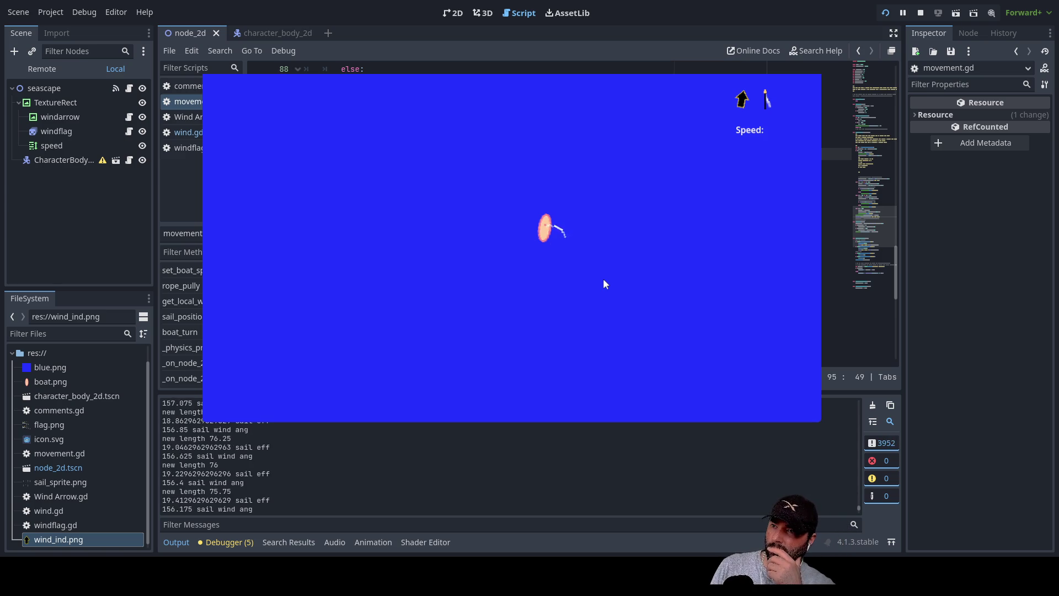
key(Down)
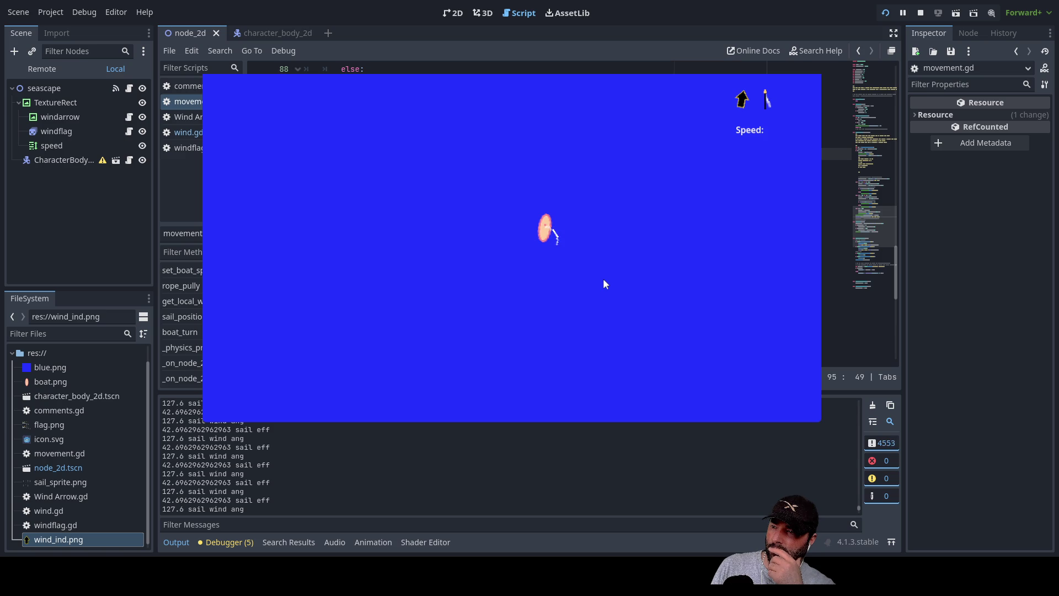
key(Down)
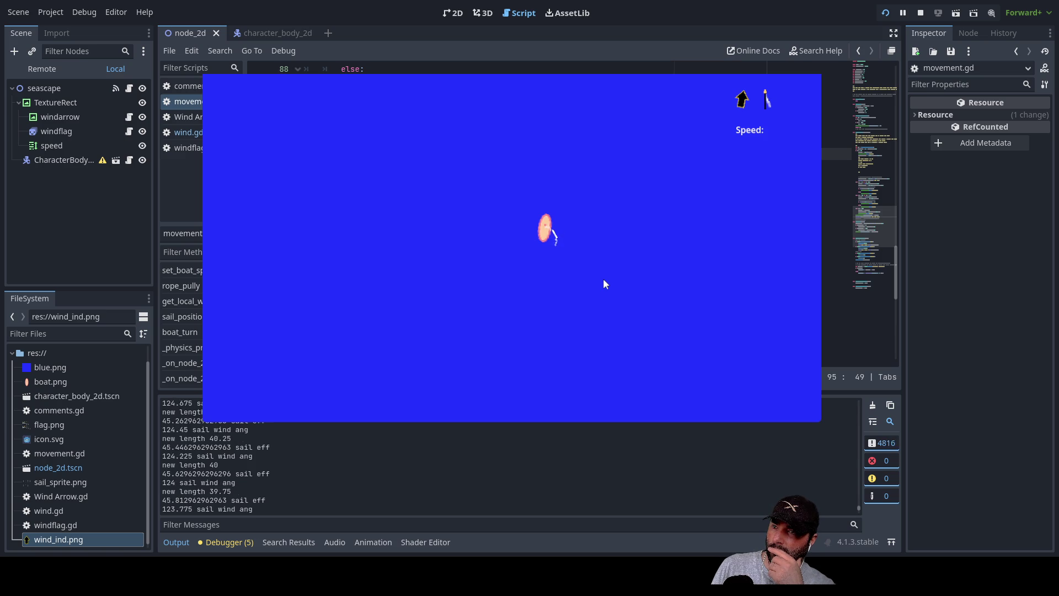
key(Down)
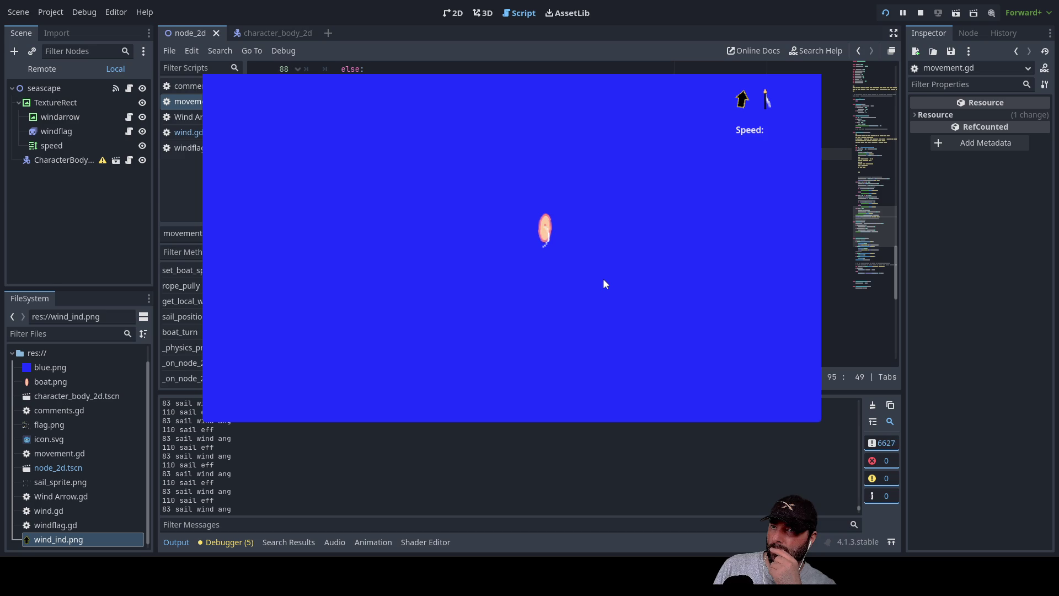
Step: Let the sail fully out, trim it back in, then turn the boat clockwise
key(Up)
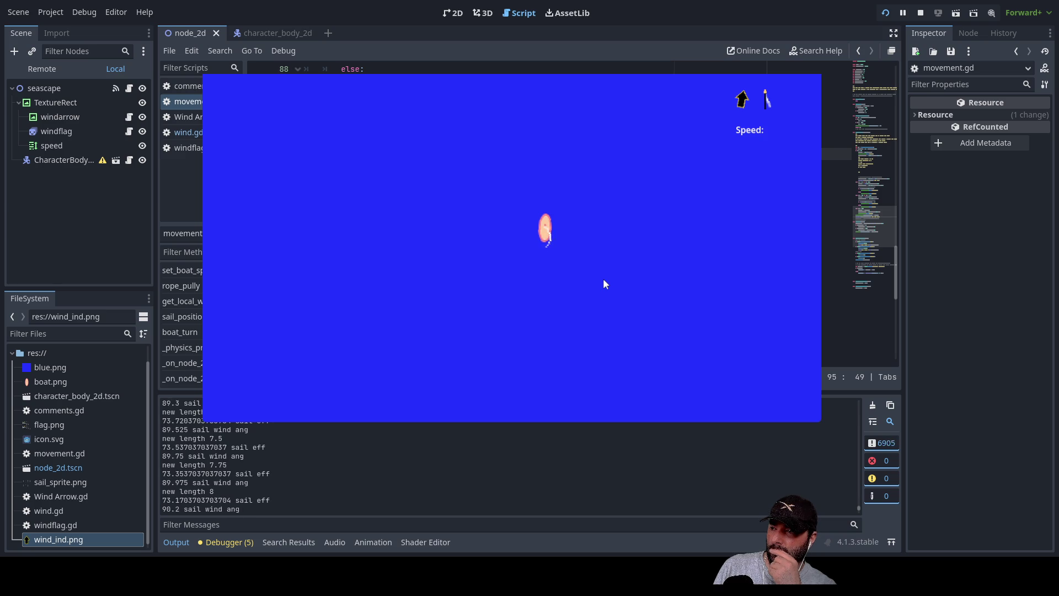
key(Up)
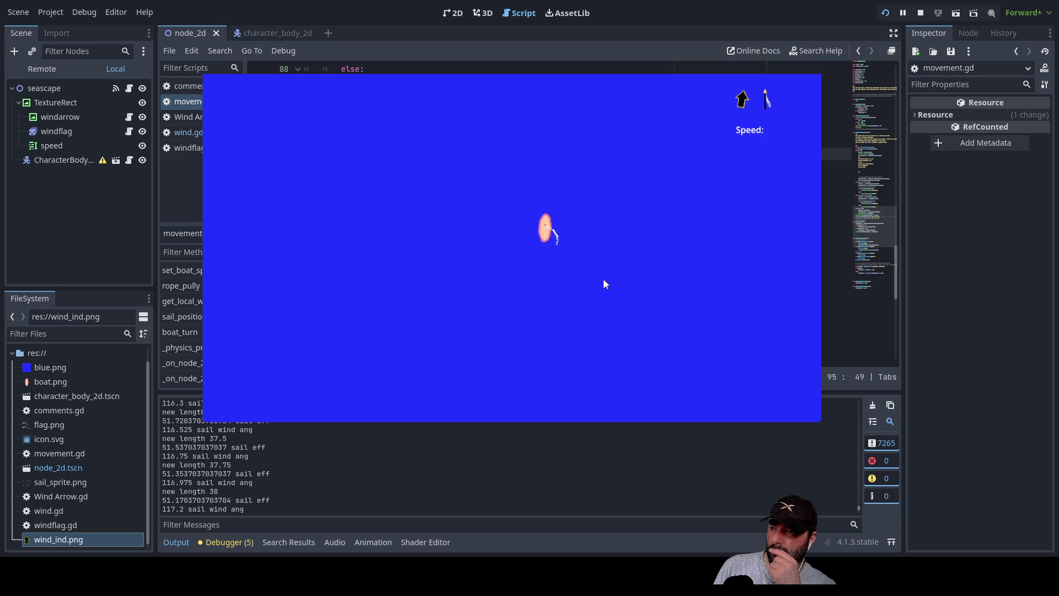
key(Up)
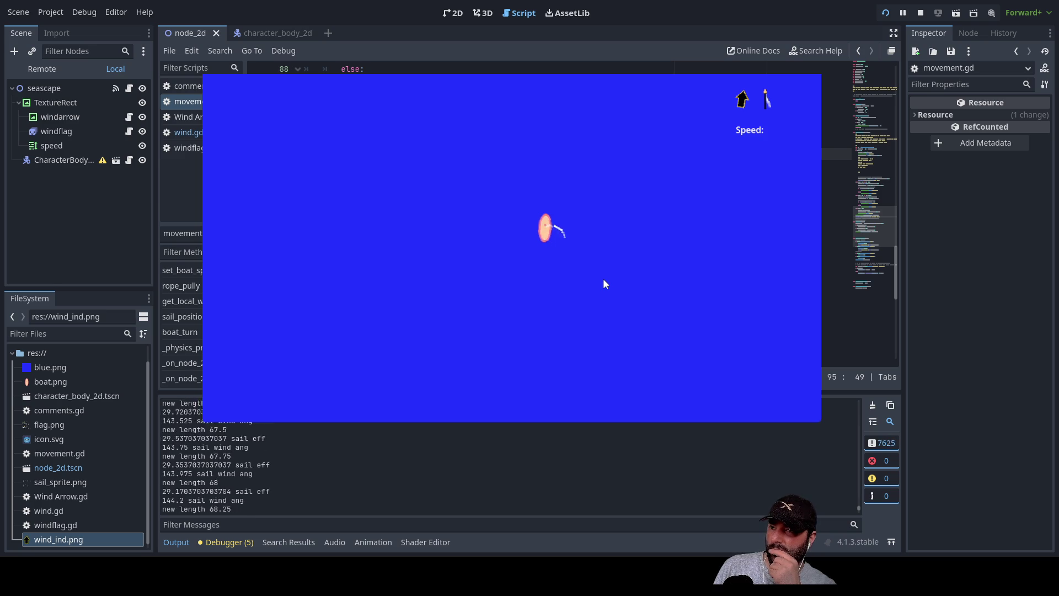
key(Up)
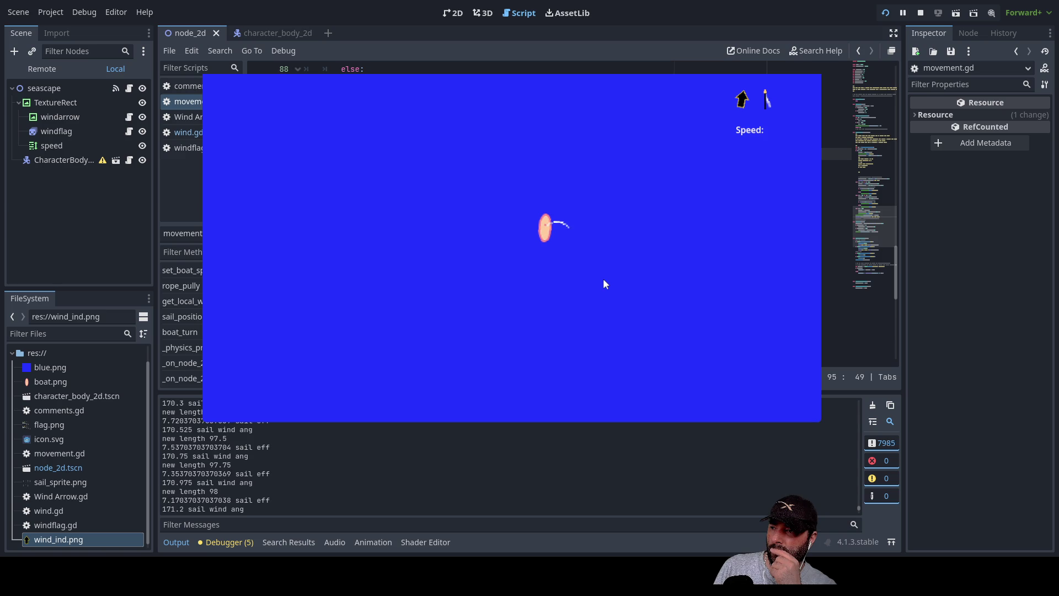
key(Down)
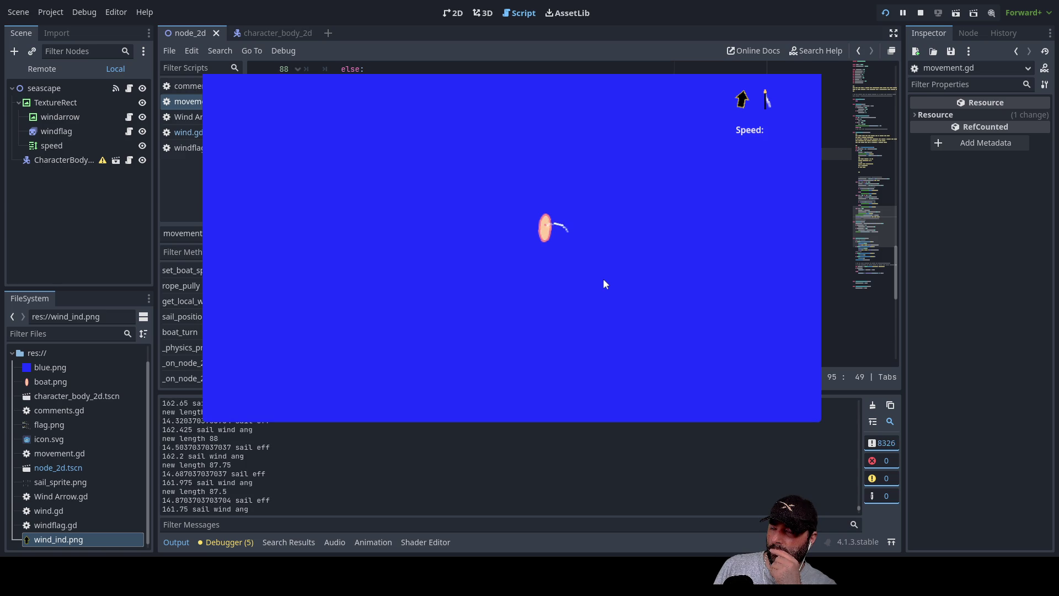
key(Down)
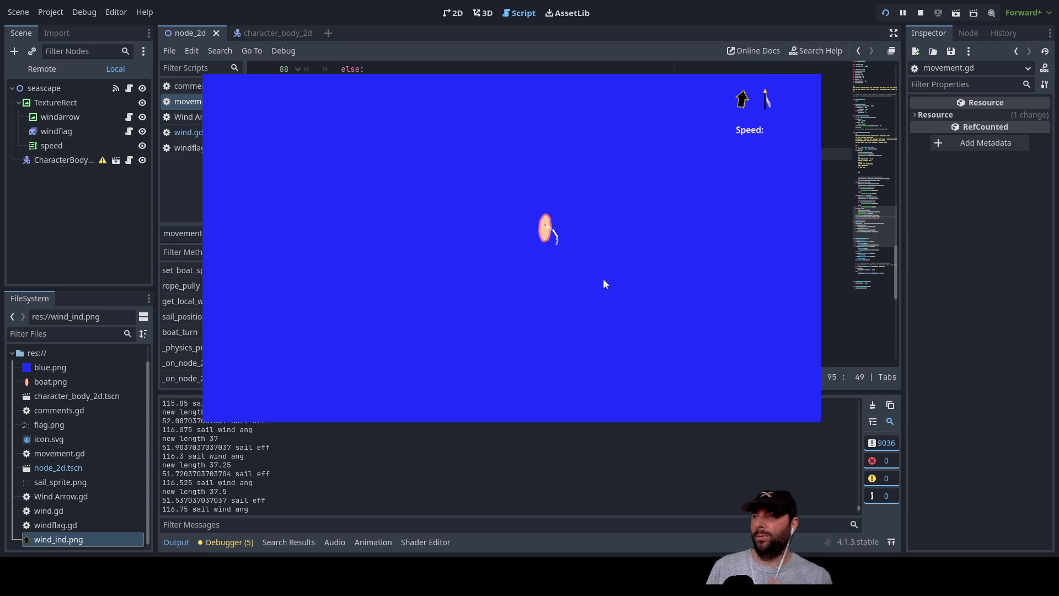
key(Up)
key(Down)
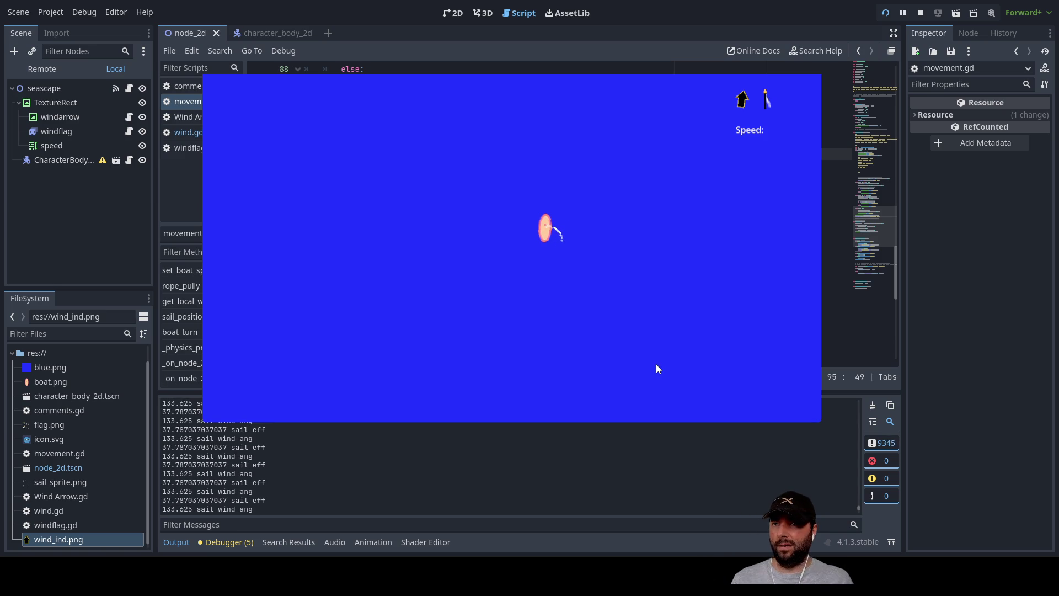
key(Right)
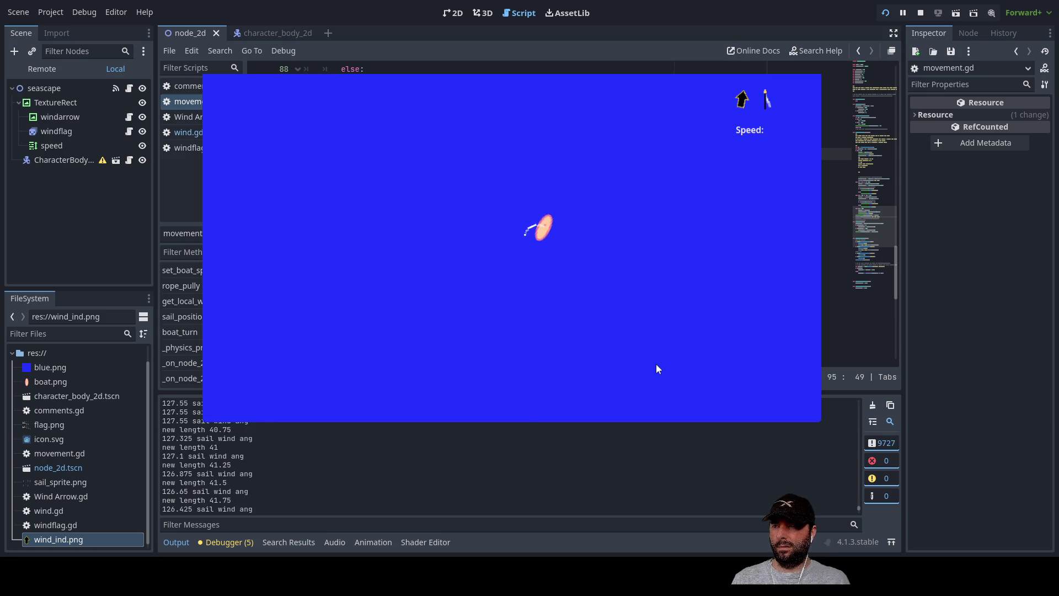
key(Up)
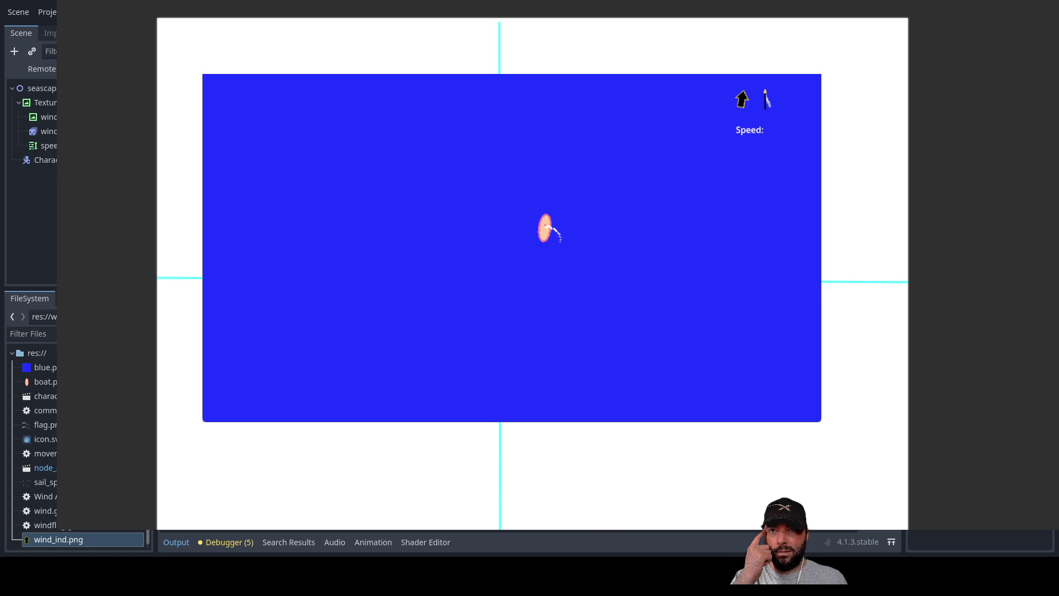
Step: Close the game and draw the wind arrow toward the upper right with a curve over the top
key(F8)
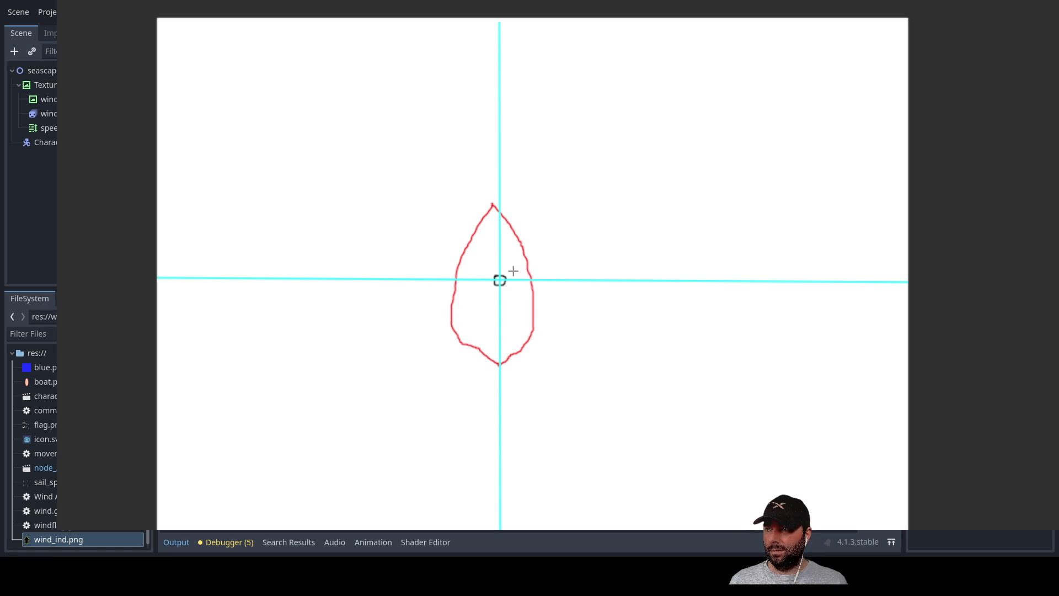
drag(509, 270, 671, 87)
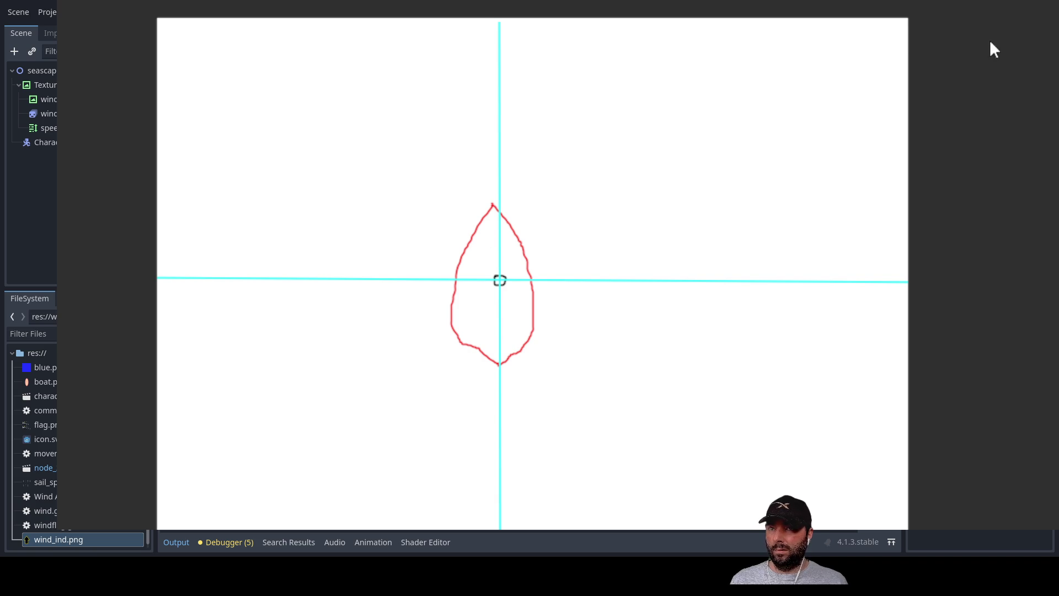
mouse_move(550, 235)
mouse_down()
mouse_move(696, 101)
mouse_move(644, 108)
mouse_move(701, 113)
mouse_move(703, 104)
mouse_up()
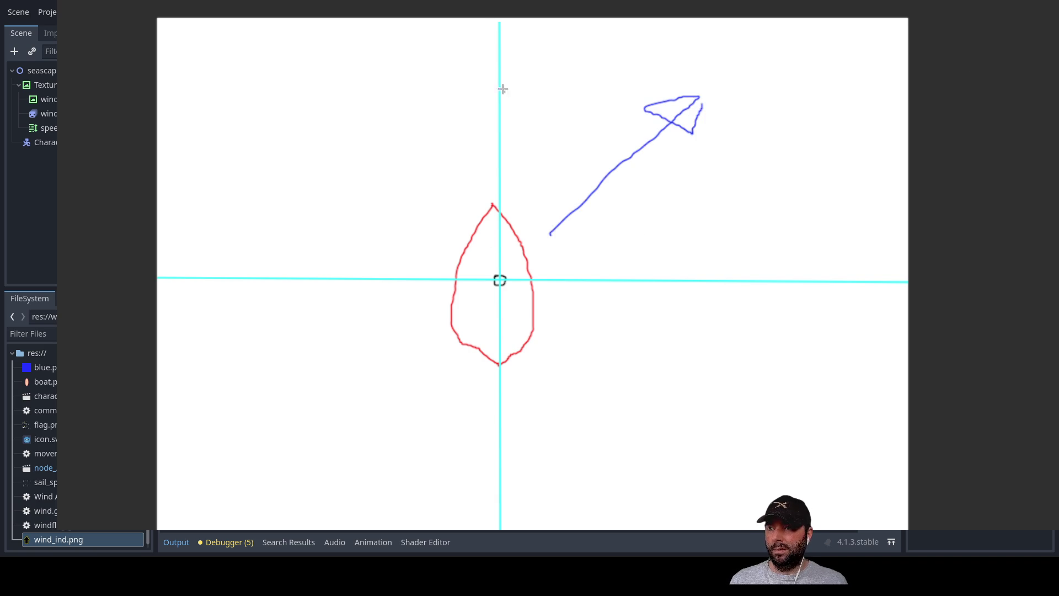
drag(503, 72, 632, 133)
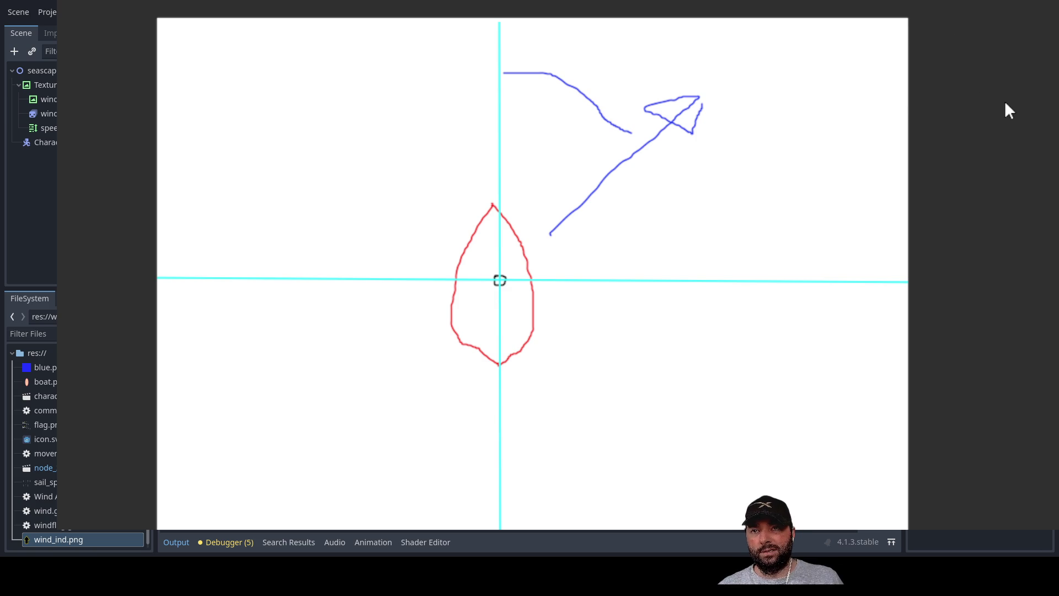
Step: Draw the sail line with its dotted extension, a green arc around the boat and a magenta arc
drag(505, 288, 642, 391)
drag(489, 270, 415, 206)
mouse_move(511, 126)
mouse_down()
mouse_move(611, 234)
mouse_move(455, 389)
mouse_move(414, 254)
mouse_move(430, 228)
mouse_up()
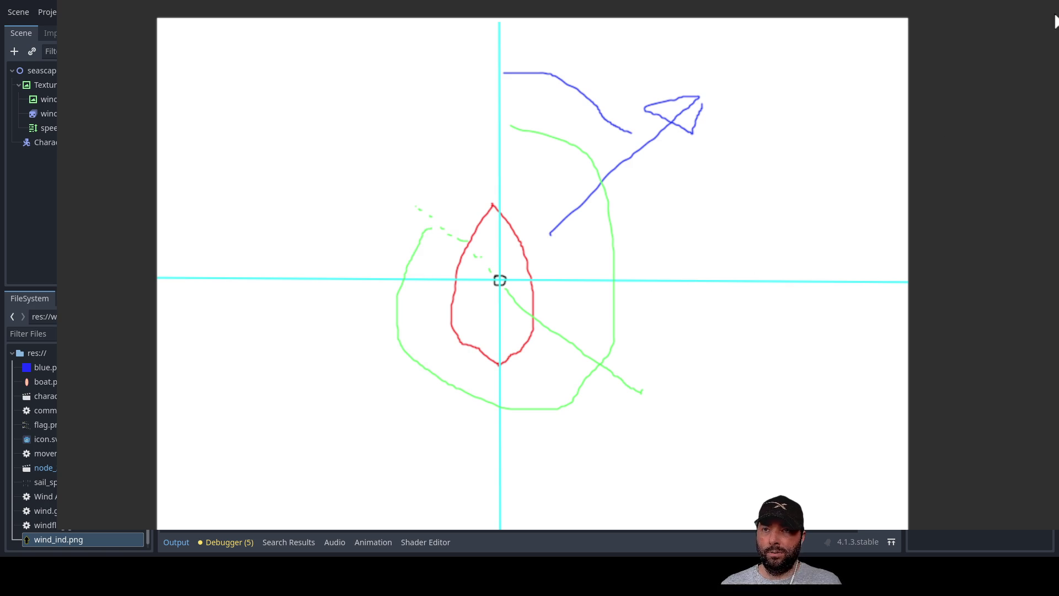
mouse_move(613, 183)
mouse_down()
mouse_move(636, 224)
mouse_move(623, 361)
mouse_up()
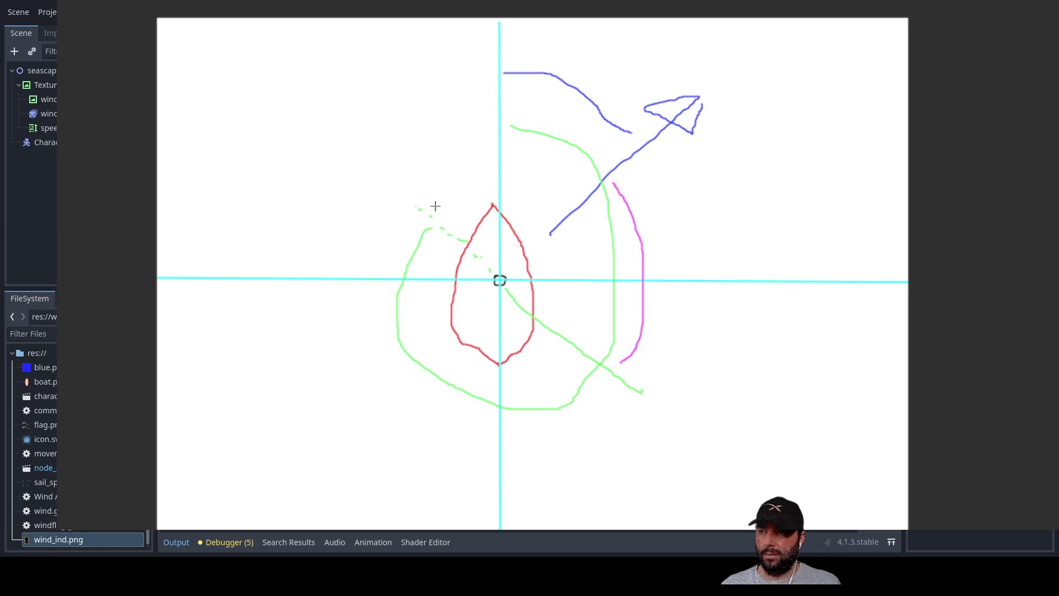
Step: Add two green arcs by the boat, label the upper-left angle y, and write (360 − λ bottom left
drag(429, 205, 486, 156)
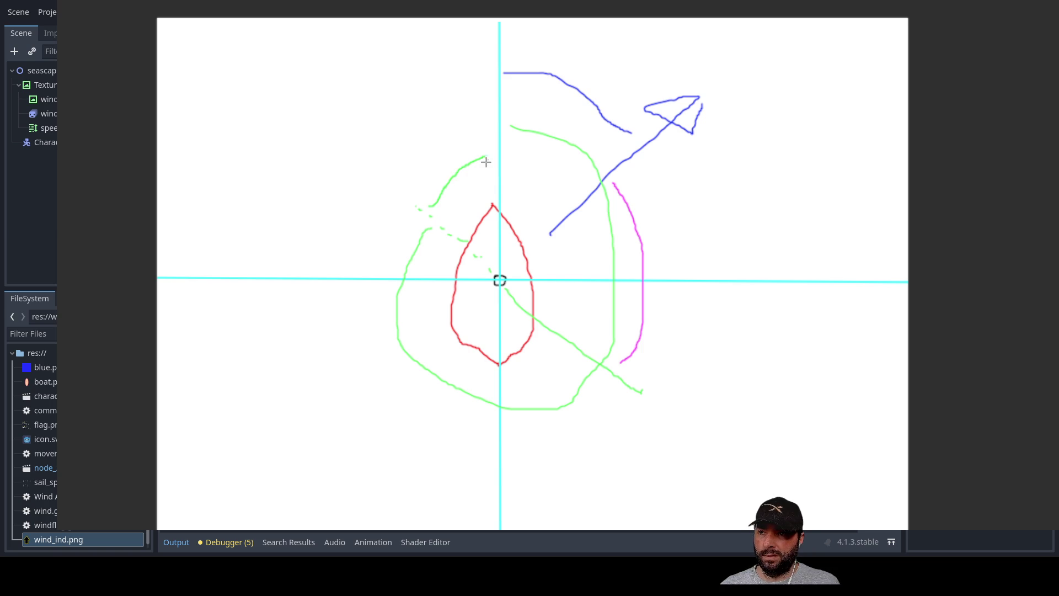
mouse_move(583, 342)
mouse_down()
mouse_move(601, 328)
mouse_move(611, 294)
mouse_up()
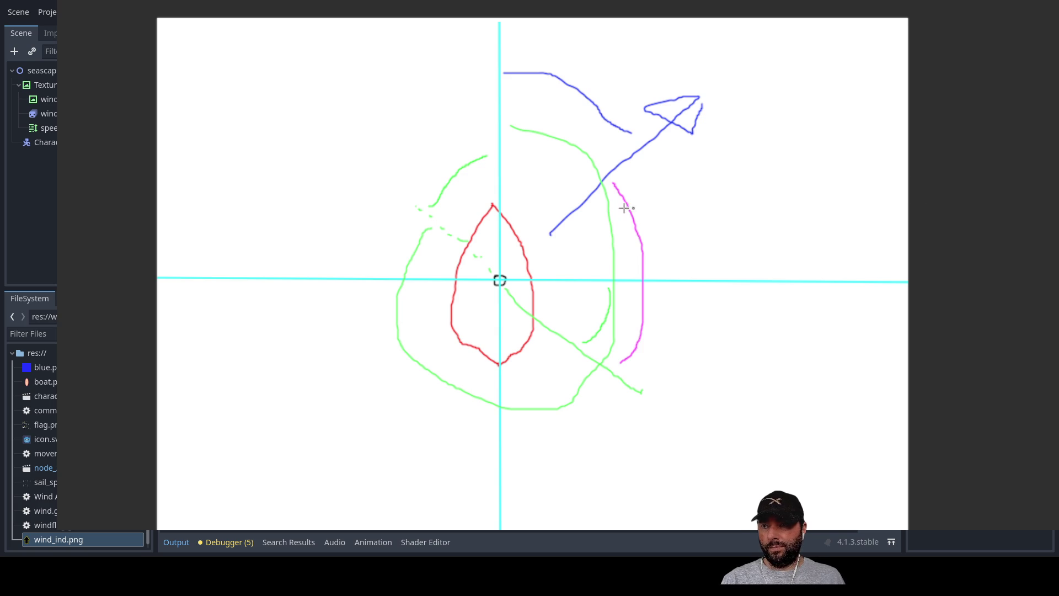
mouse_move(186, 498)
mouse_down()
mouse_move(208, 498)
mouse_move(201, 528)
mouse_move(235, 505)
mouse_move(293, 513)
mouse_up()
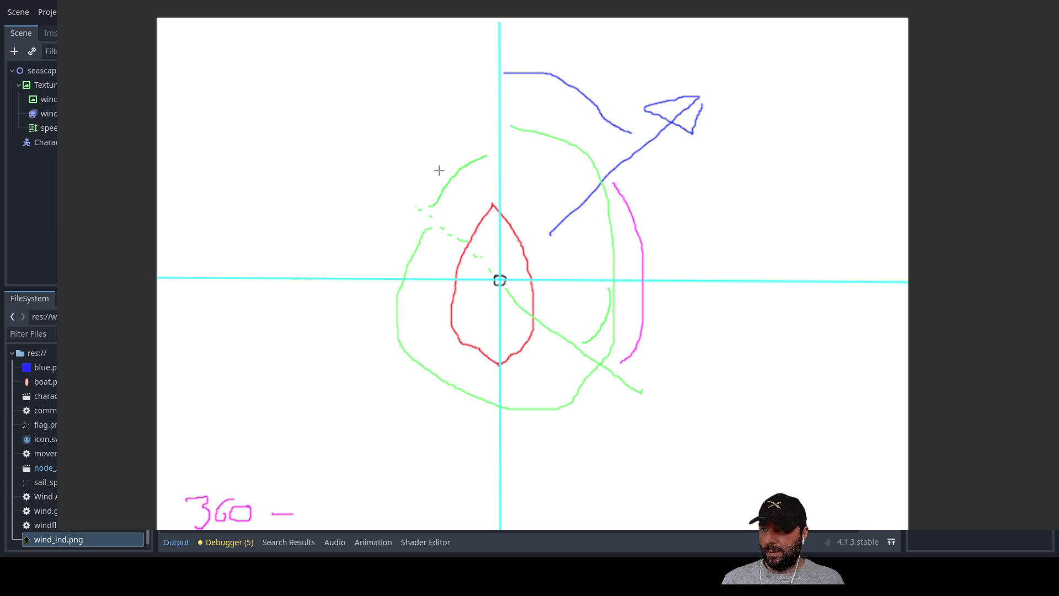
drag(436, 149, 444, 158)
drag(451, 145, 435, 174)
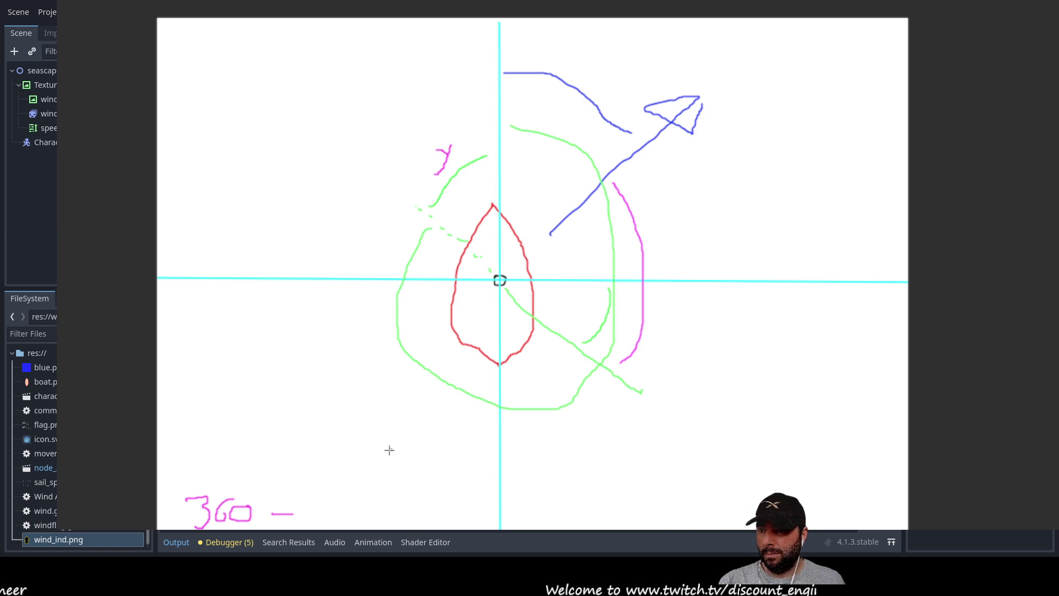
drag(314, 484, 302, 528)
mouse_move(297, 490)
mouse_down()
mouse_move(314, 493)
mouse_move(343, 528)
mouse_up()
mouse_move(201, 456)
mouse_down()
mouse_move(185, 485)
mouse_move(184, 528)
mouse_up()
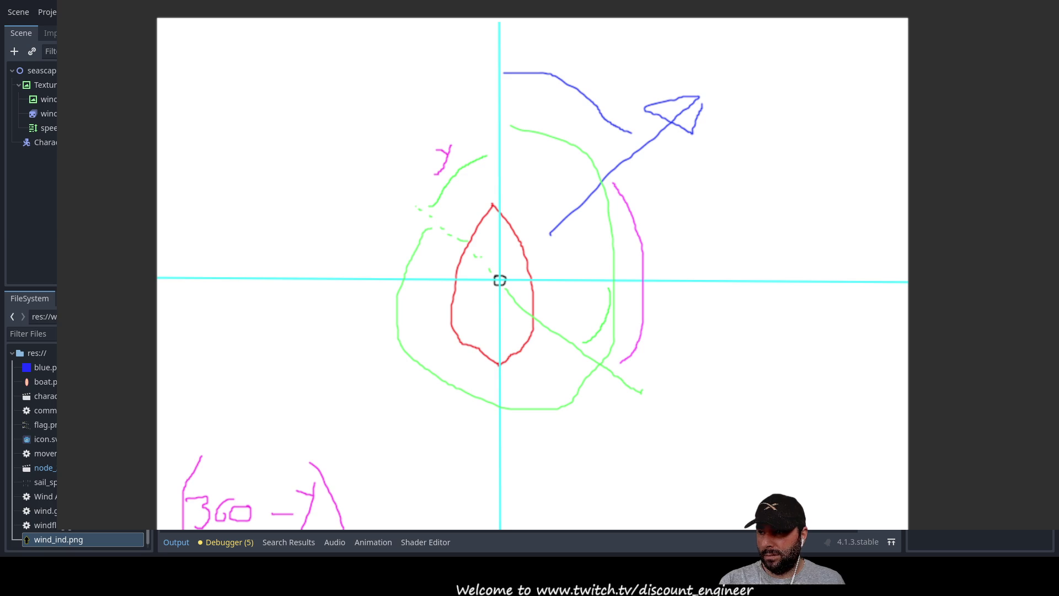
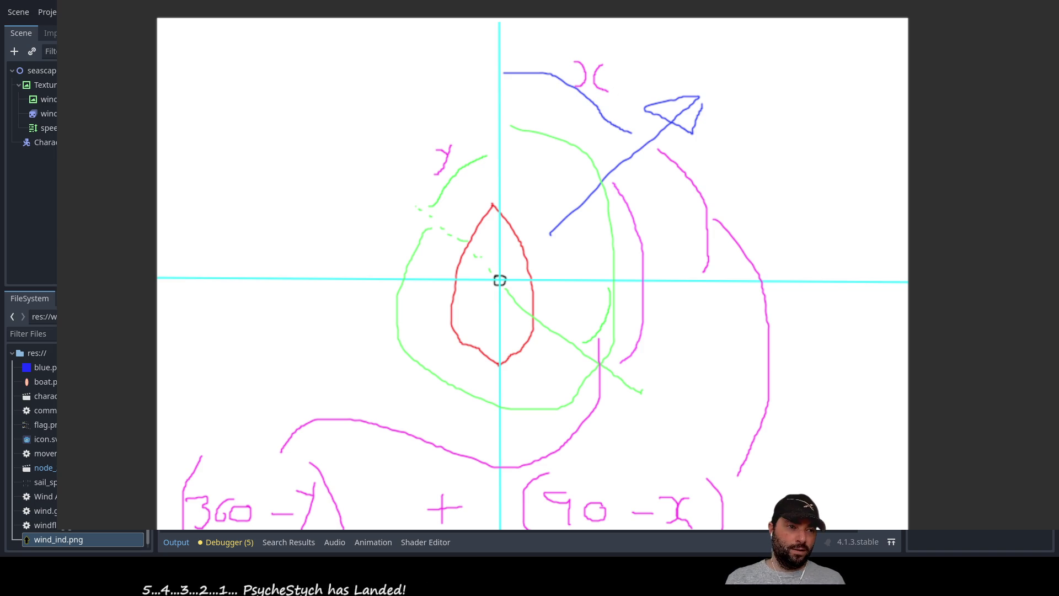
Step: Stop the game with F8 to get back to movement.gd in the script editor
key(F8)
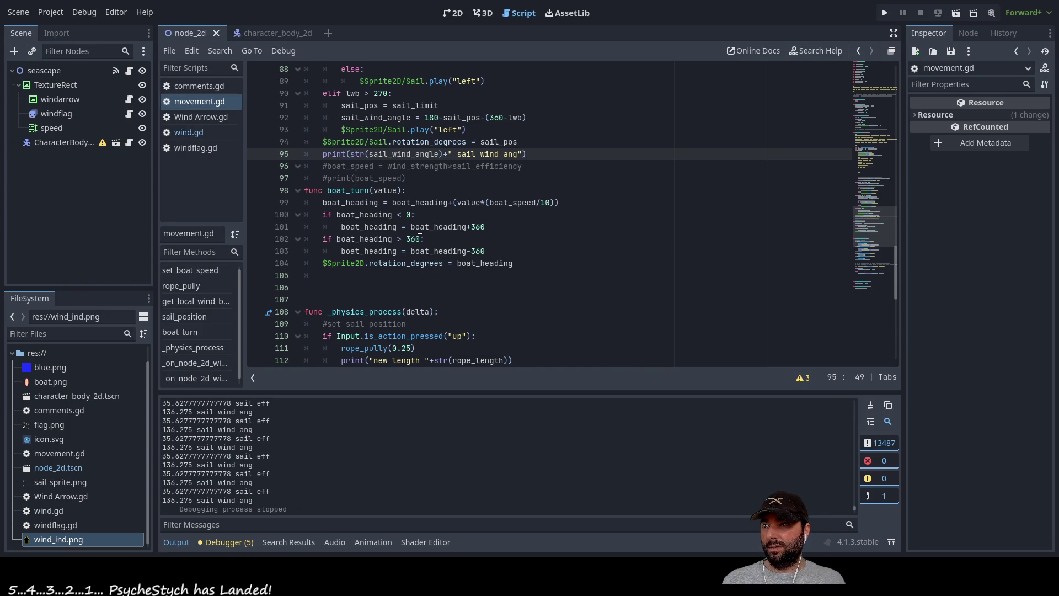
Step: Rewrite line 76 as sail_wind_angle = ((360-sail_pos)+(lwb-90)) and run the game
scroll(430, 235, up, 3)
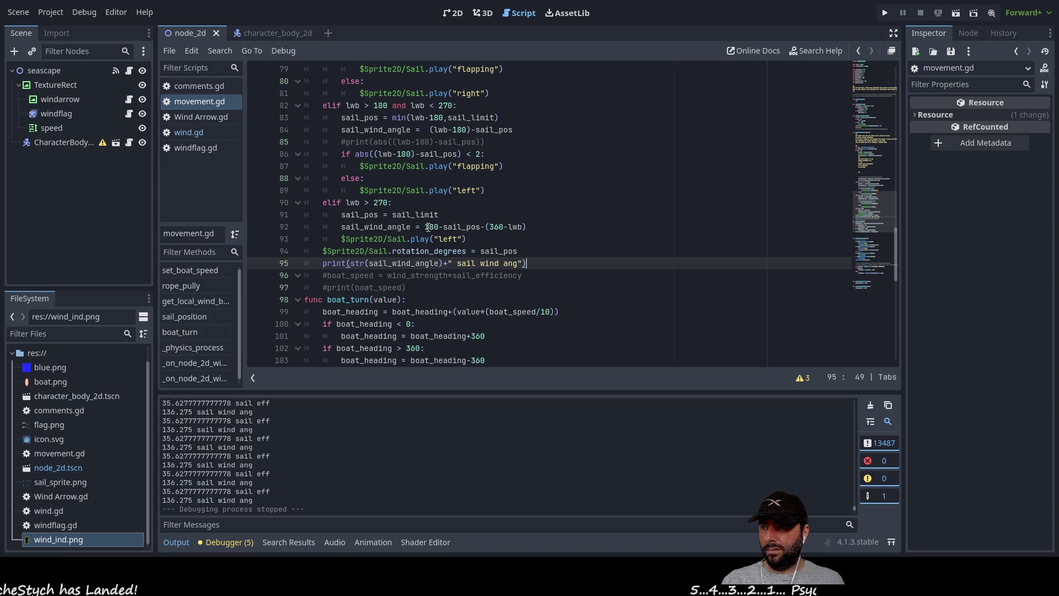
scroll(428, 227, up, 6)
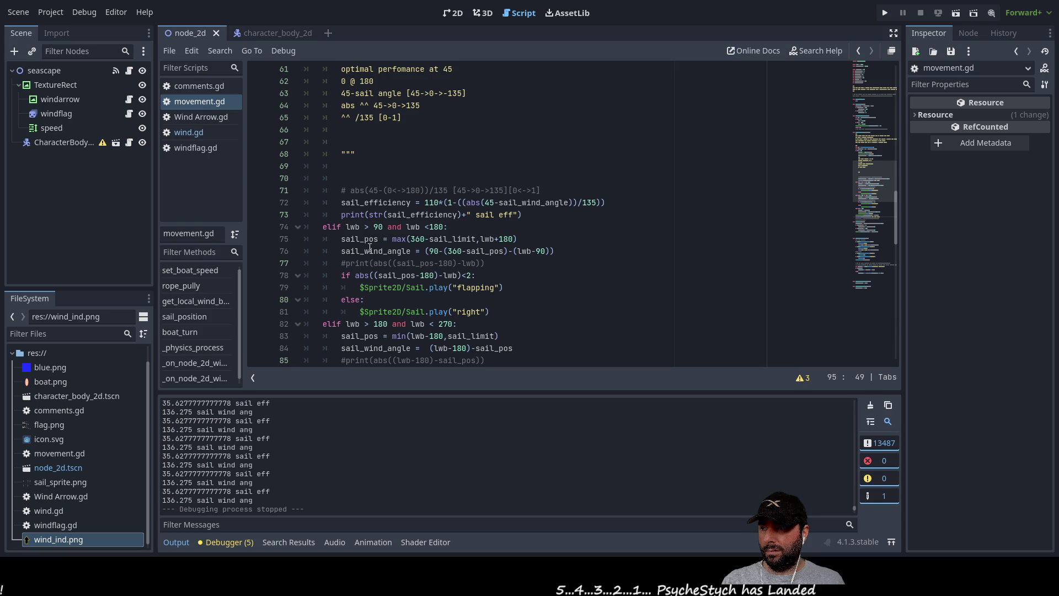
click(447, 252)
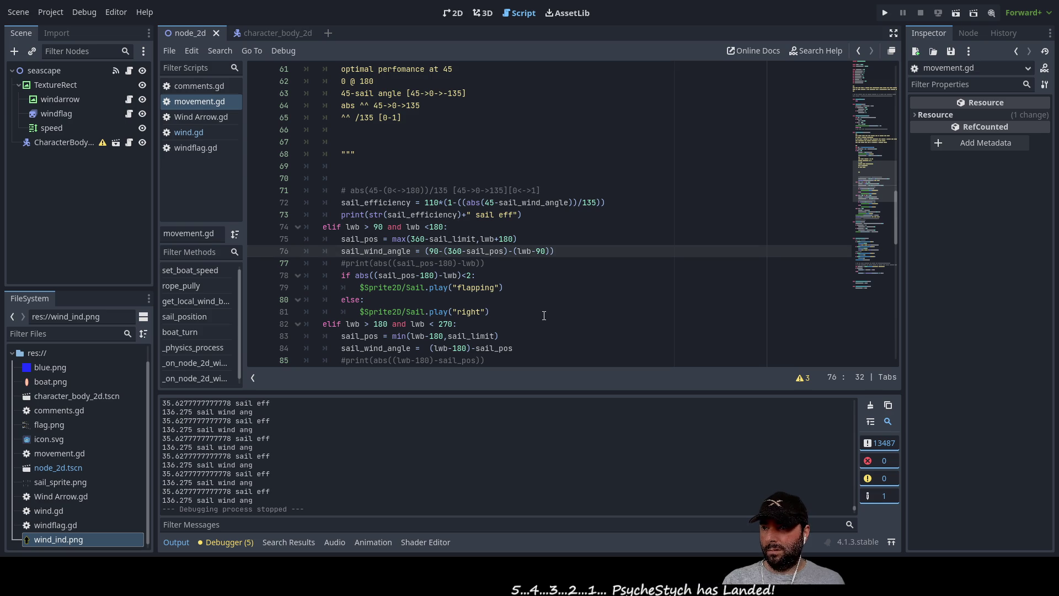
key(Left)
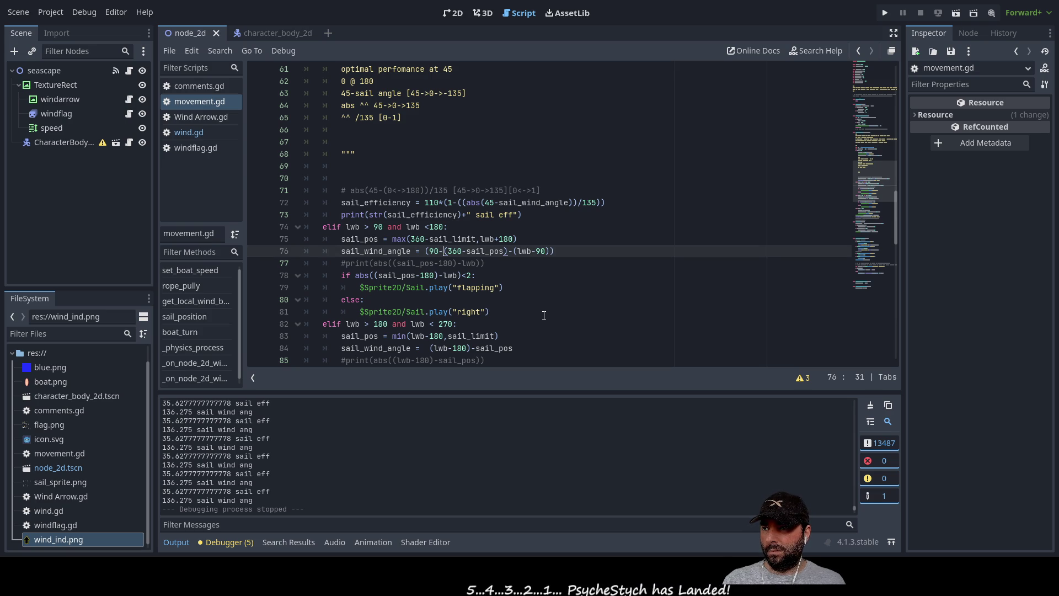
key(BackSpace)
key(BackSpace)
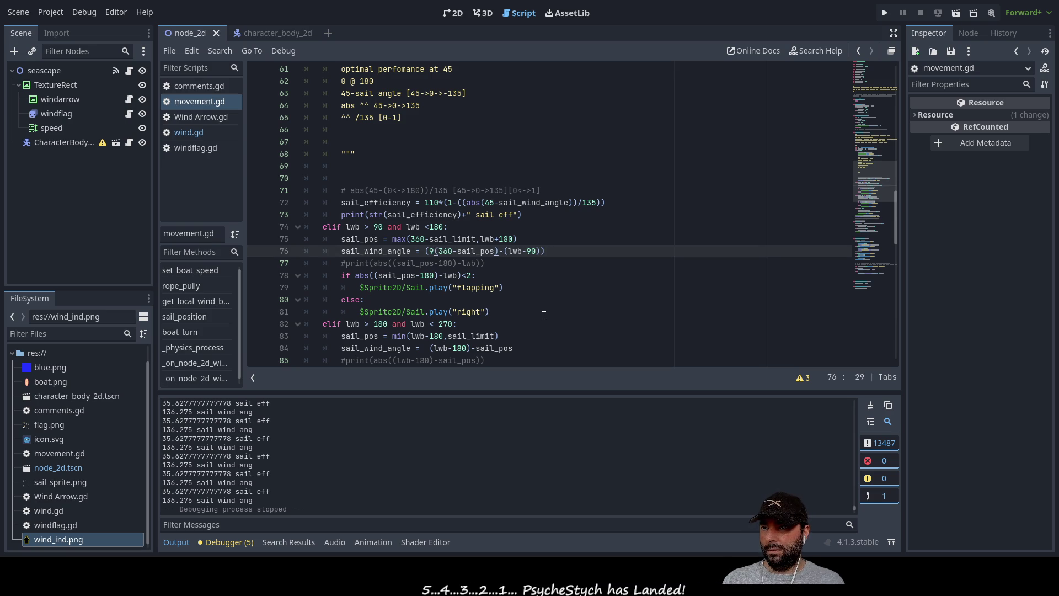
key(BackSpace)
key(Right)
key(Right)
key(Right)
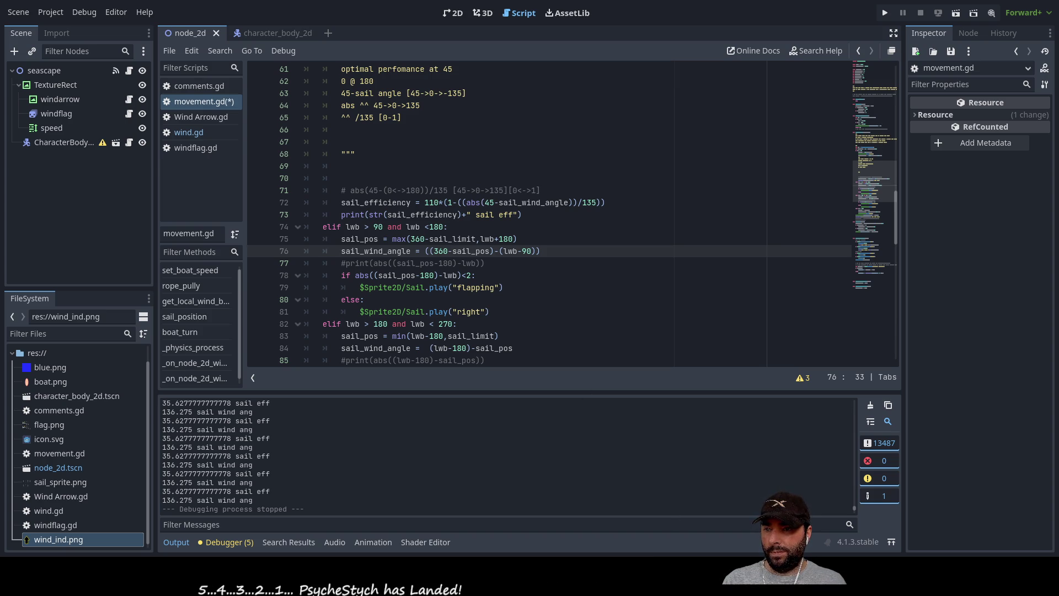
key(Right)
key(Right)
key(Right)
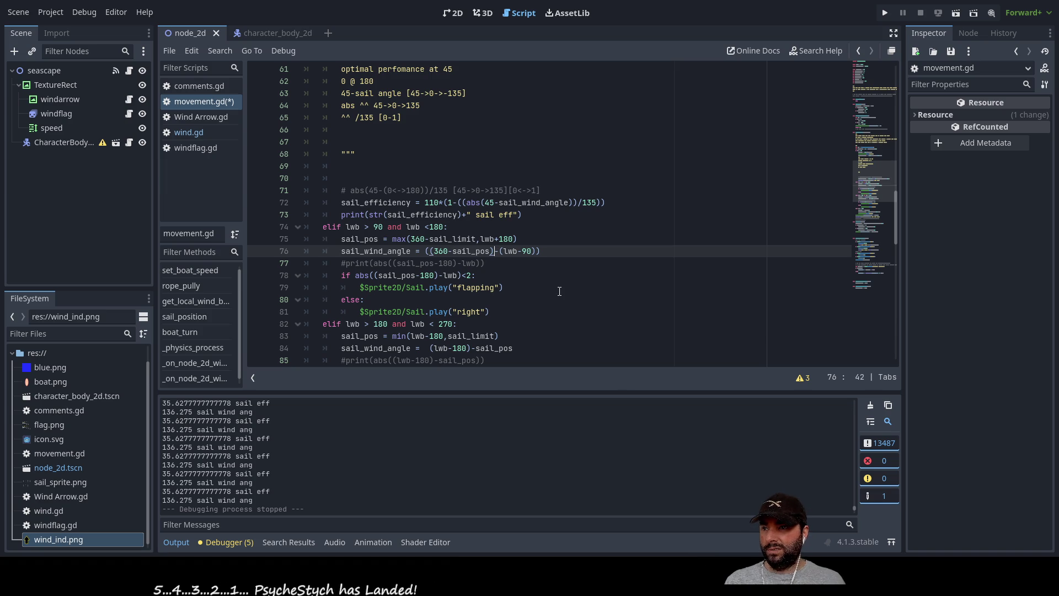
key(Delete)
key(ctrl+equal)
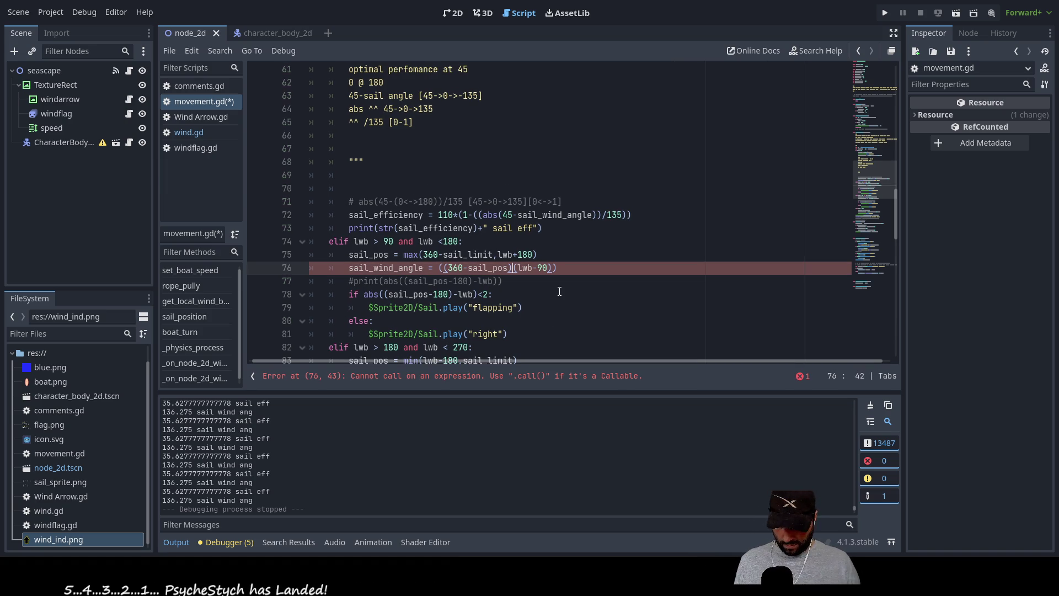
text(+)
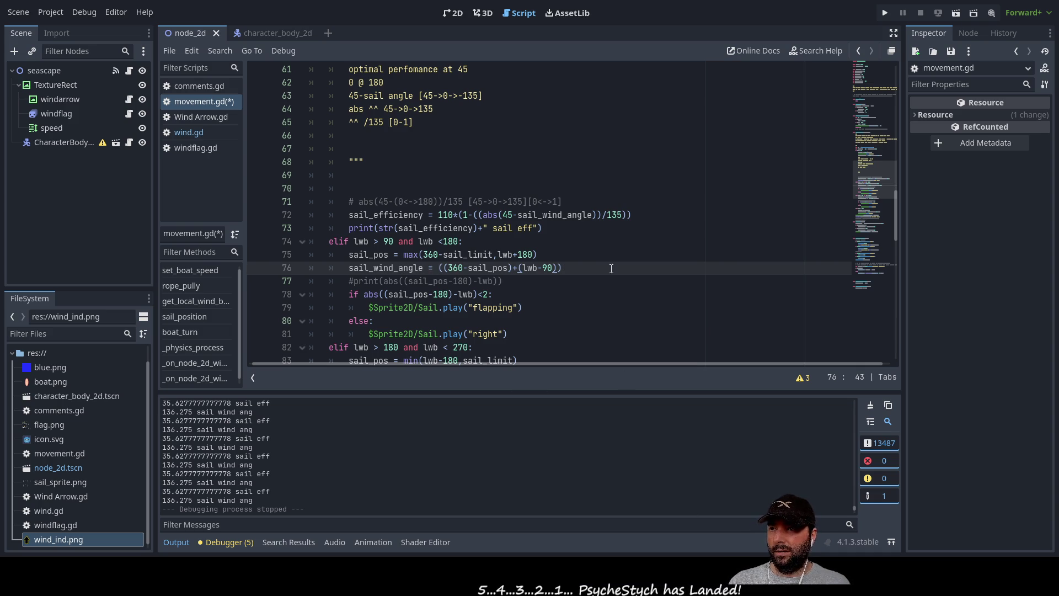
click(884, 16)
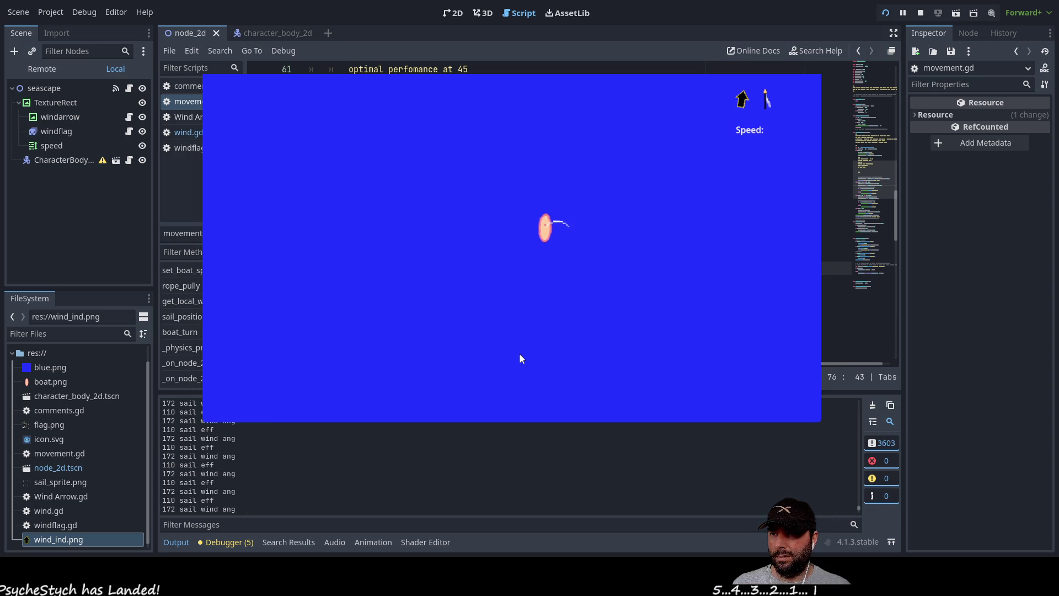
Step: Shorten the sail rope three times, lengthen it twice, then stop the game
key(Down)
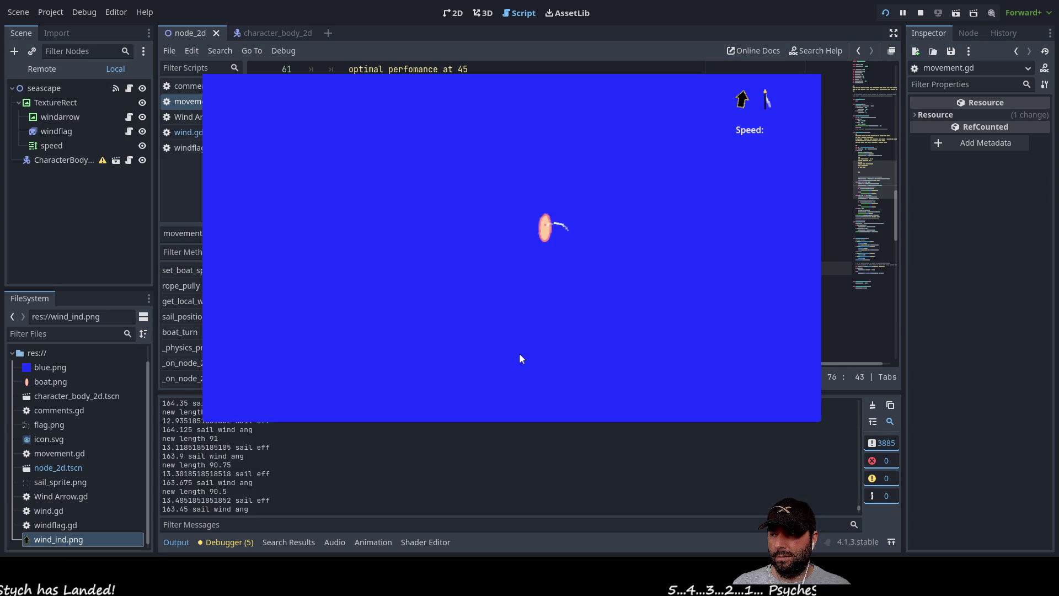
key(Down)
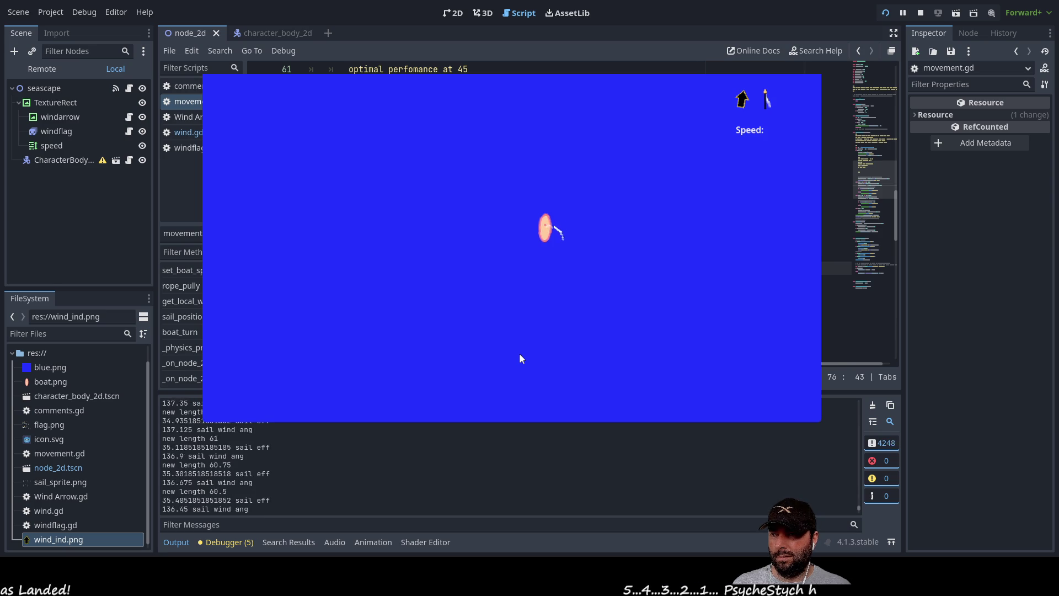
key(Down)
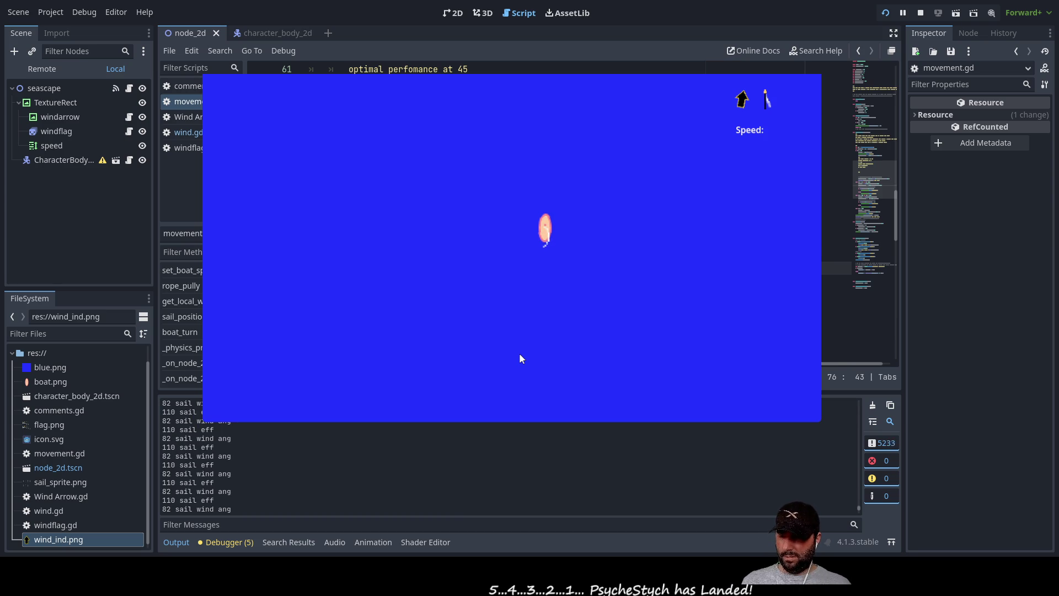
key(Up)
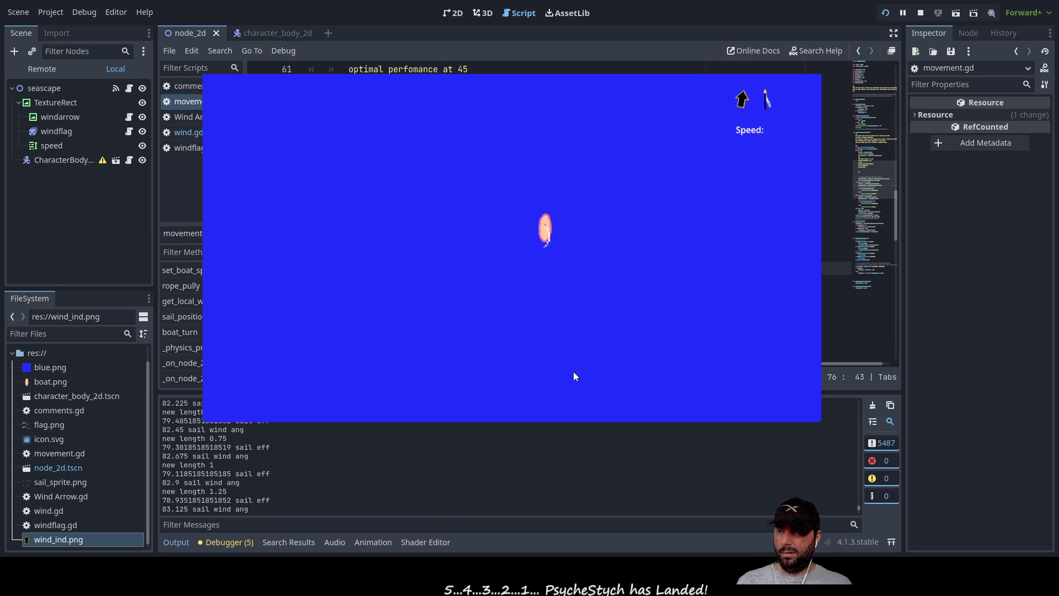
key(Up)
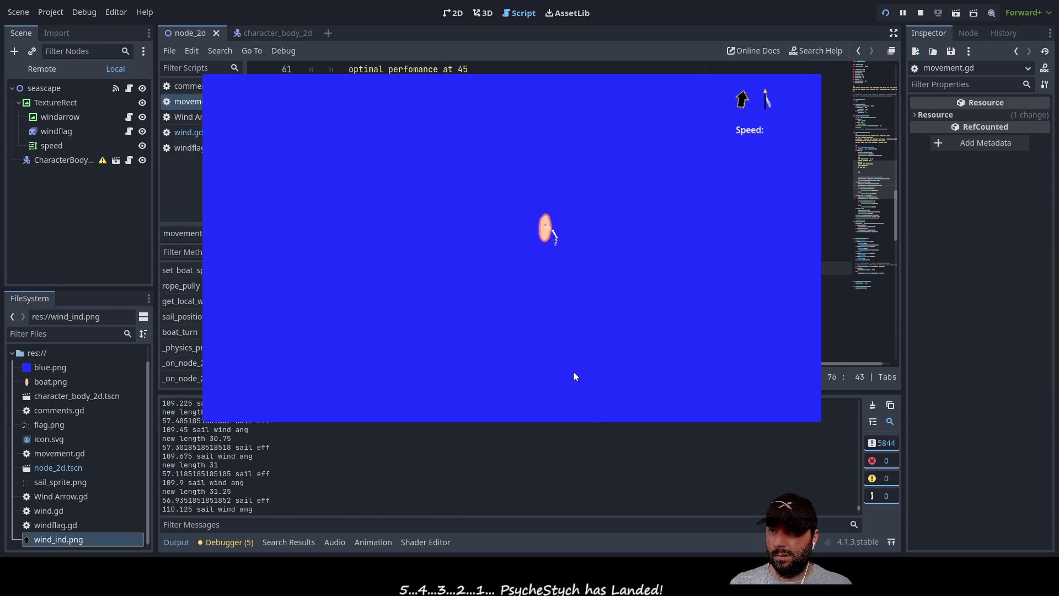
key(F8)
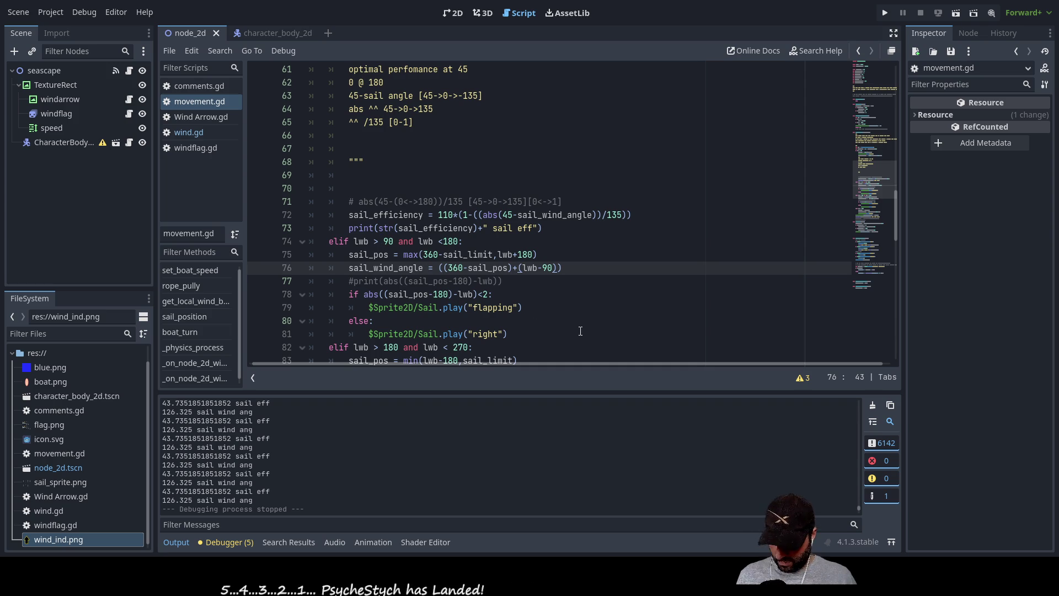
Step: Revert line 76 to the earlier formula, restoring the minus and the leading 90-
key(BackSpace)
text(-)
key(Left)
key(Left)
key(Left)
text(90-)
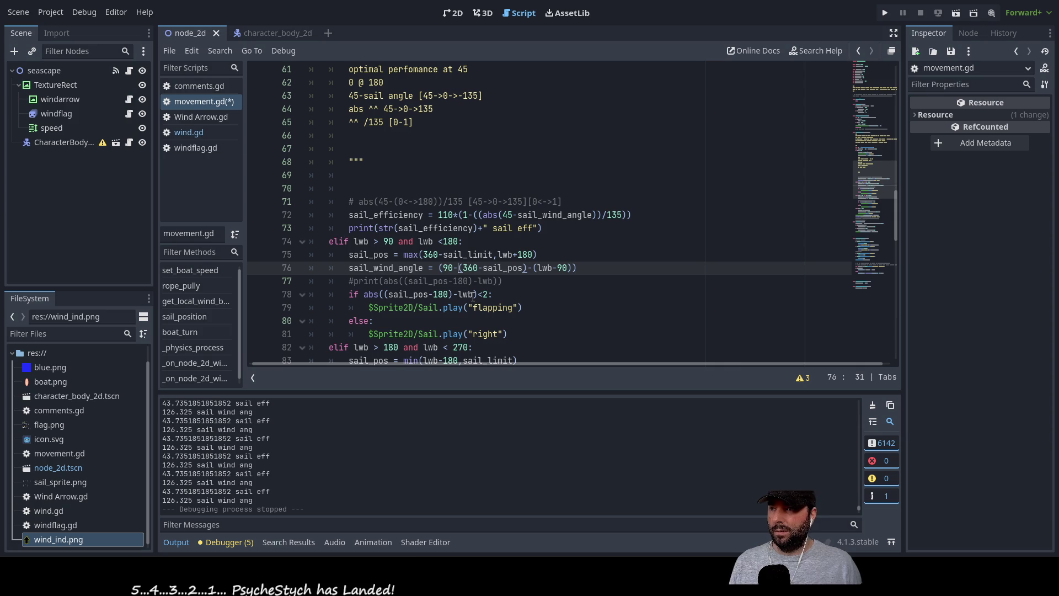
Step: Remove the extra opening parenthesis from the line 58 sail_wind_angle formula
scroll(472, 296, up, 4)
scroll(473, 297, up, 1)
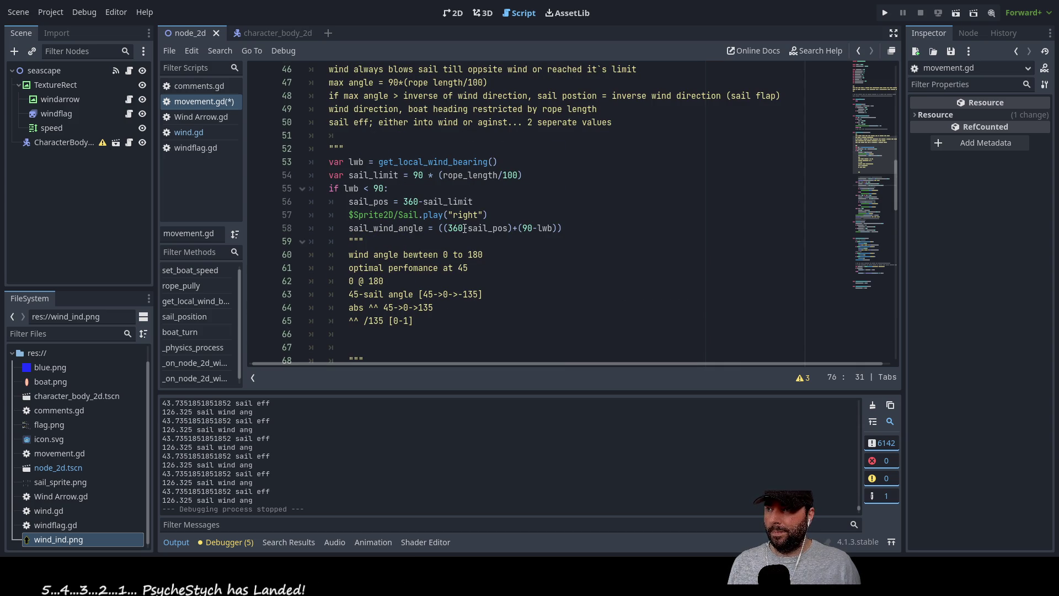
click(465, 228)
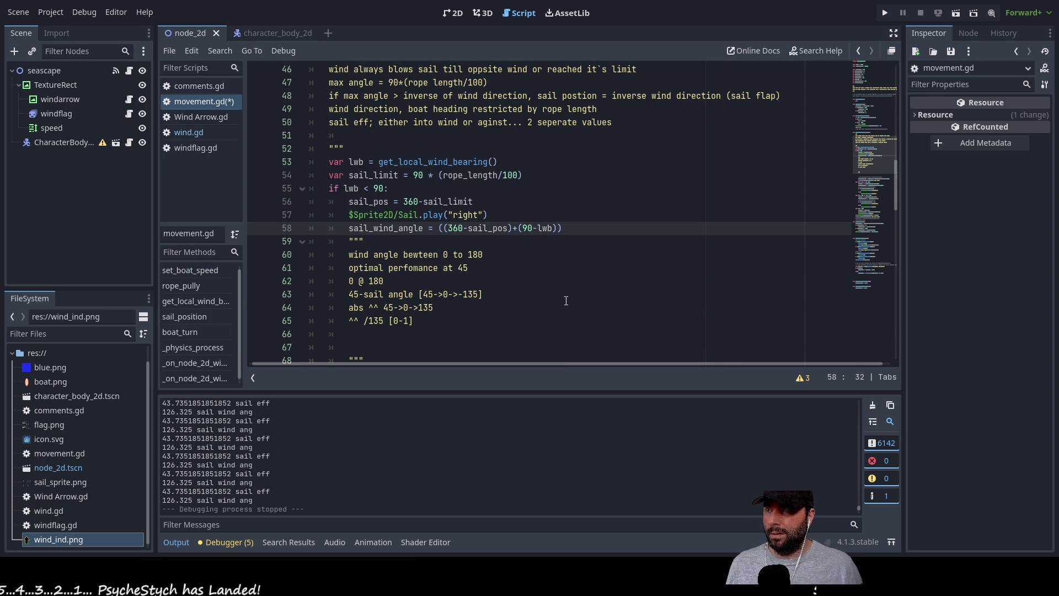
key(Left)
key(Left)
key(Left)
key(Right)
key(Right)
key(Right)
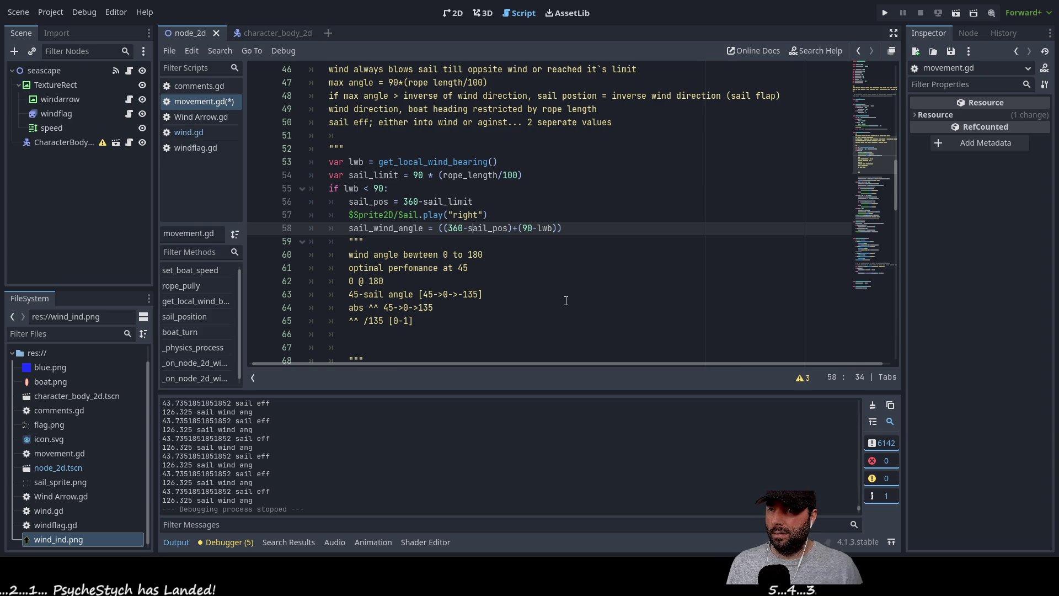
key(Right)
key(Right)
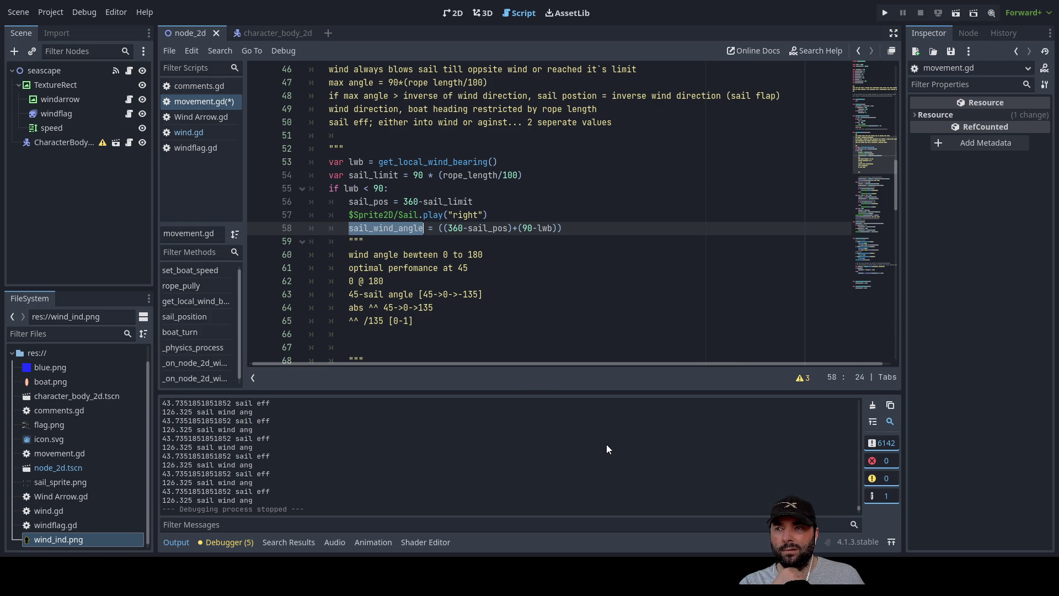
key(End)
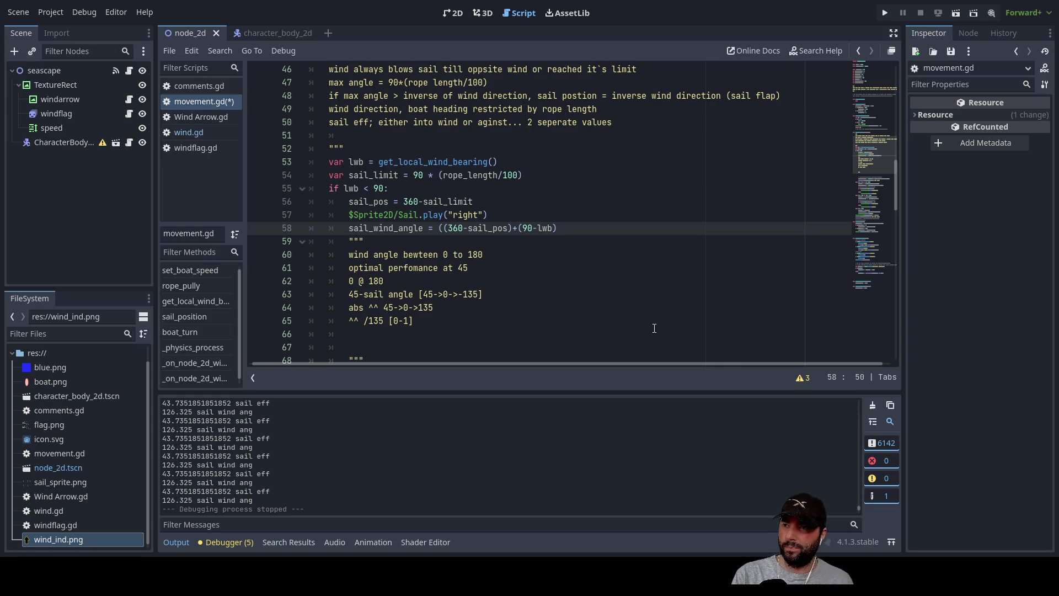
key(Delete)
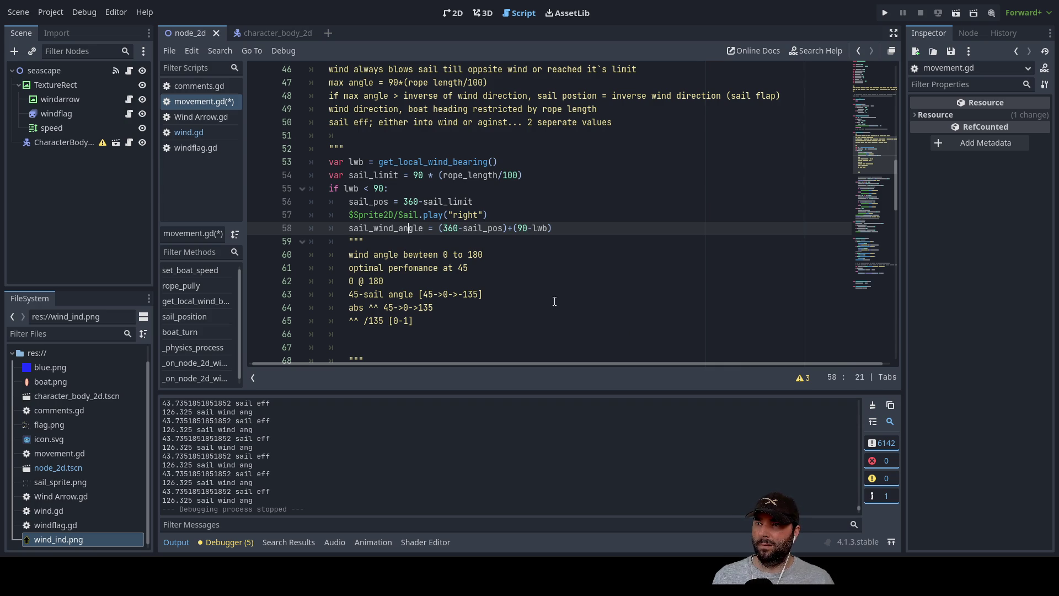
Step: Deselect the line 58 formula and run the game with F5
mouse_move(559, 227)
mouse_down()
mouse_move(325, 228)
mouse_move(442, 228)
mouse_up()
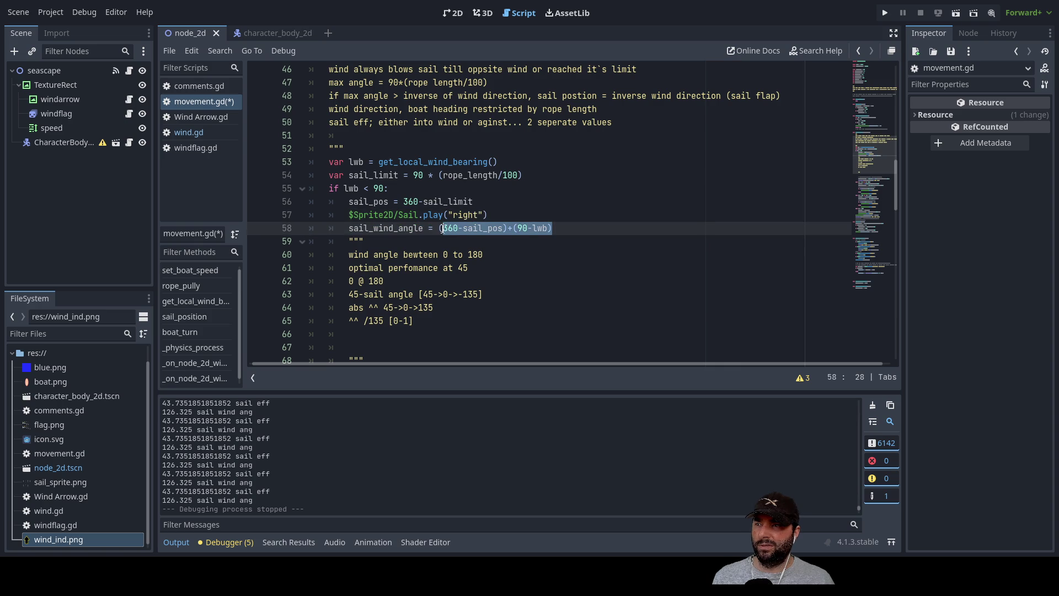
click(572, 289)
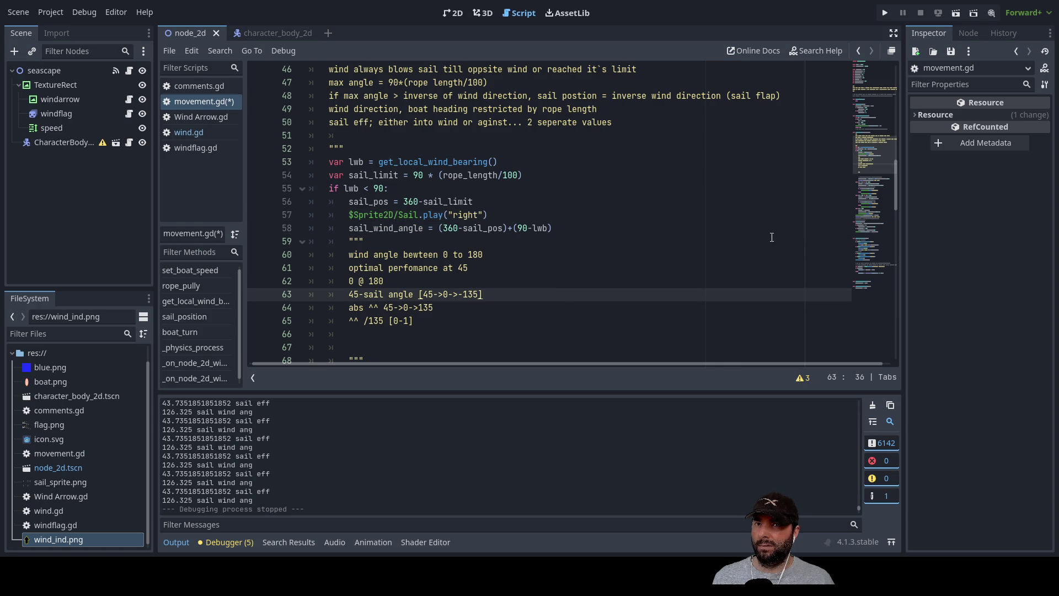
key(F5)
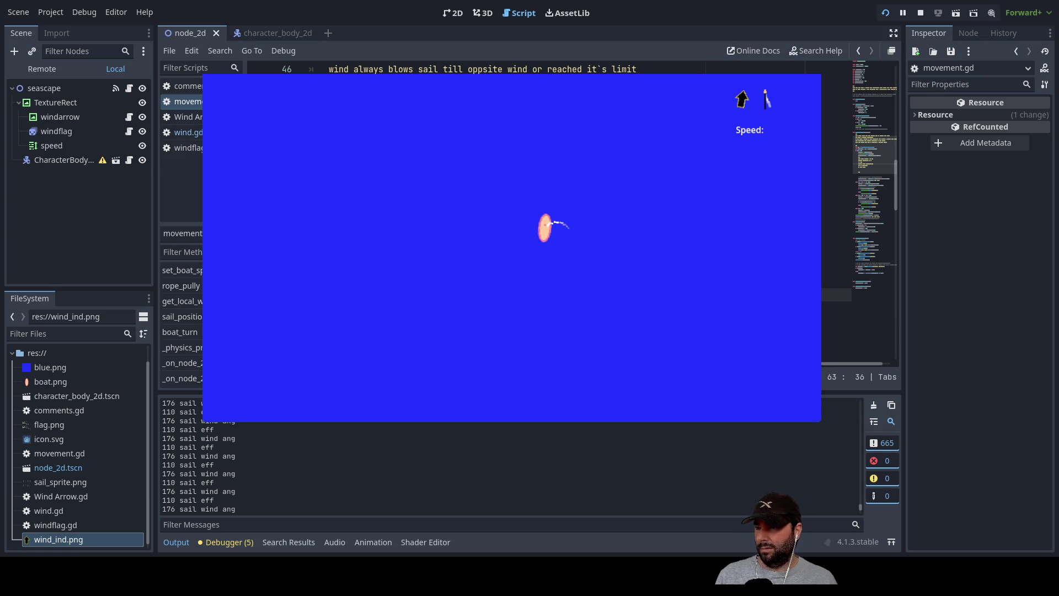
Step: Shorten the sail rope twice in the game, then bring up the whiteboard formula sketch
key(Down)
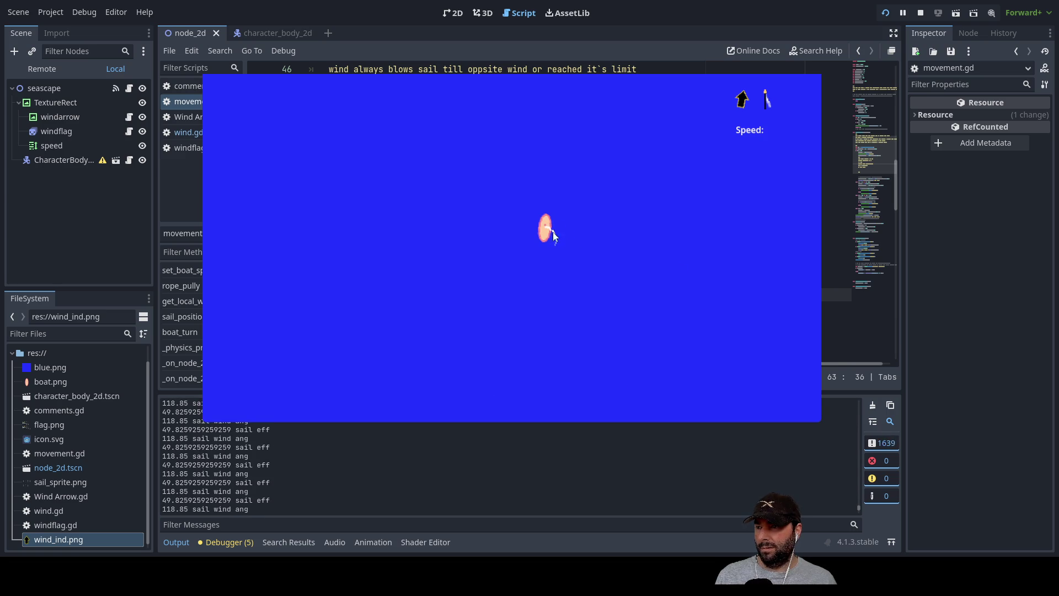
key(Down)
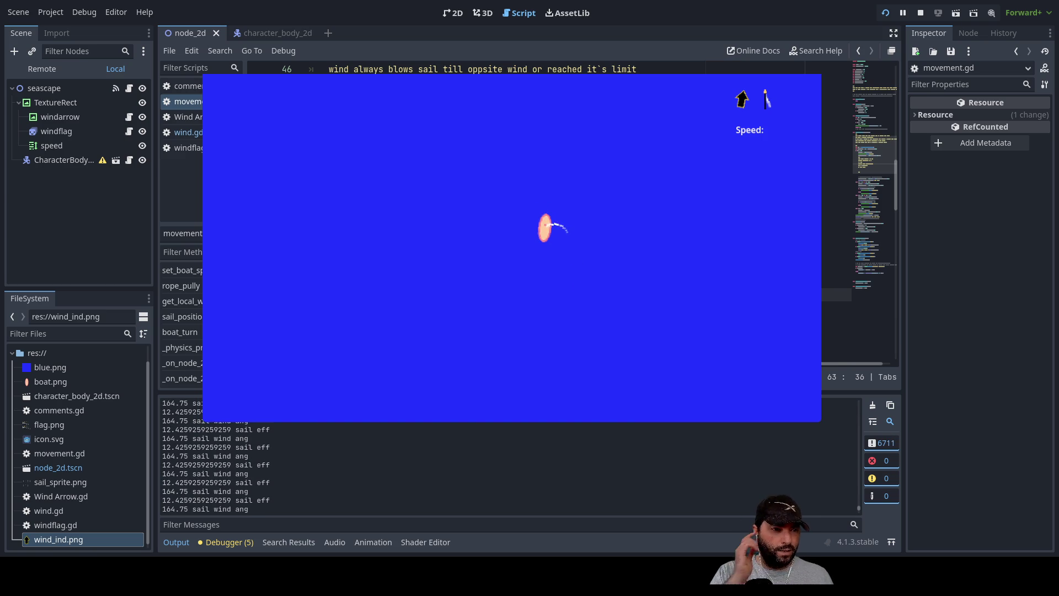
key(alt+Tab)
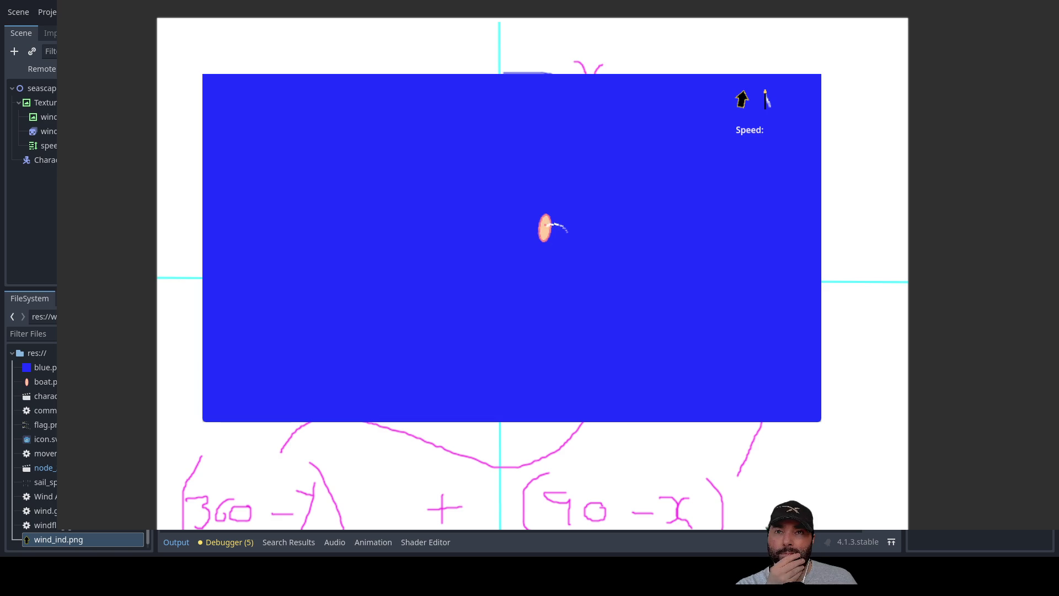
Step: Close the game and add a red arrow and a green curve beside the whiteboard boat
key(F8)
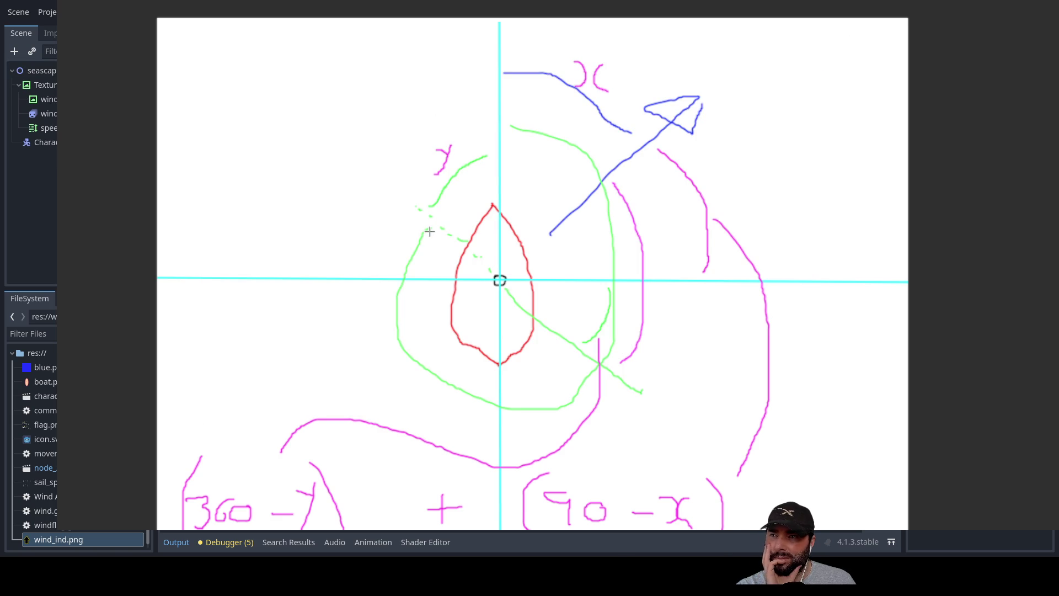
drag(442, 215, 457, 190)
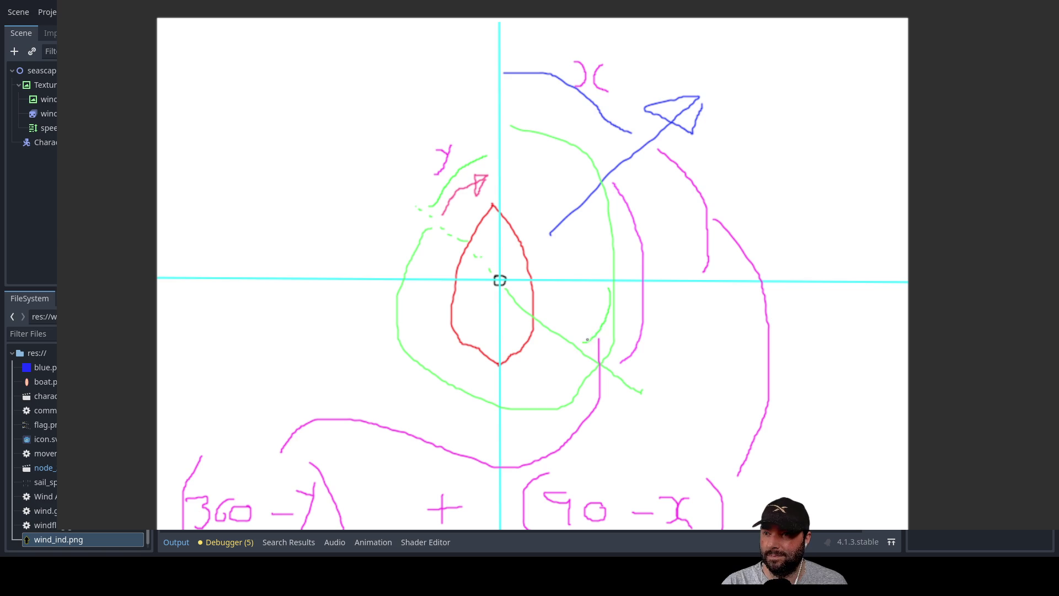
scroll(605, 342, up, 5)
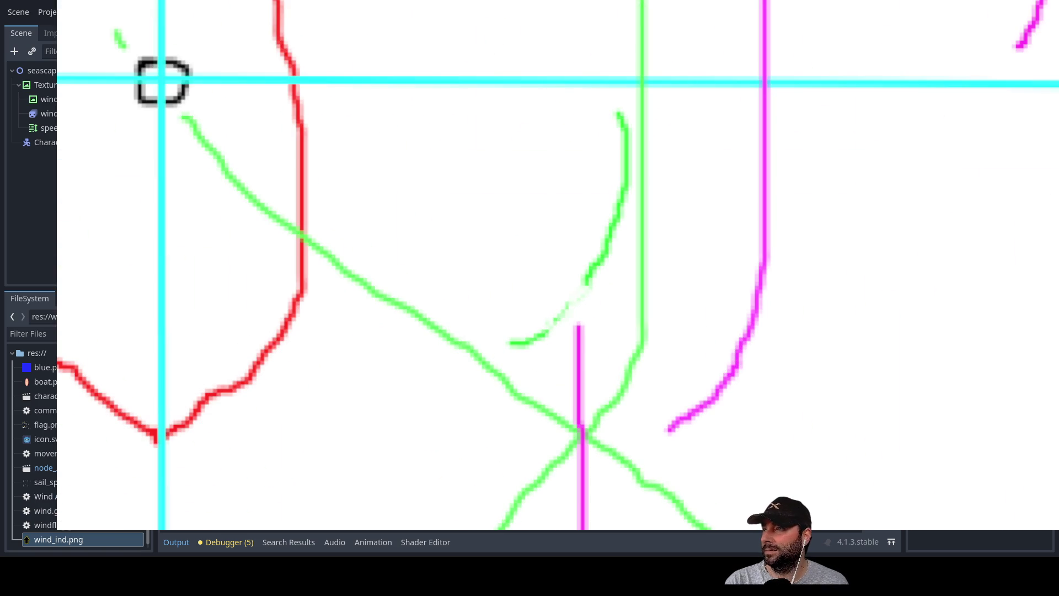
mouse_move(480, 310)
mouse_down()
mouse_move(515, 336)
mouse_move(601, 251)
mouse_move(607, 123)
mouse_move(618, 113)
mouse_up()
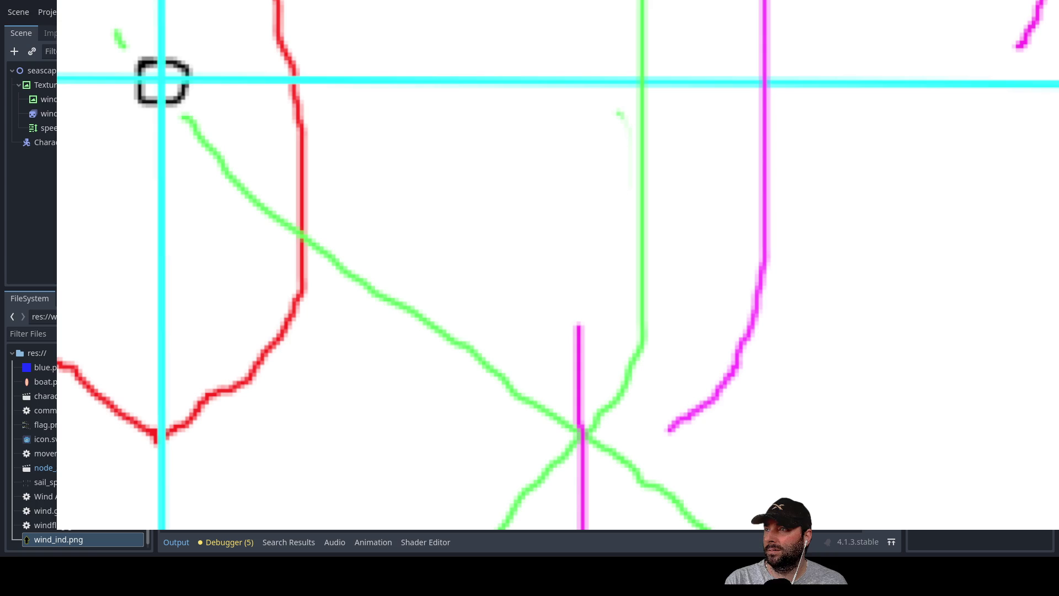
mouse_move(268, 528)
mouse_down()
mouse_move(408, 487)
mouse_move(478, 380)
mouse_up()
scroll(380, 387, down, 5)
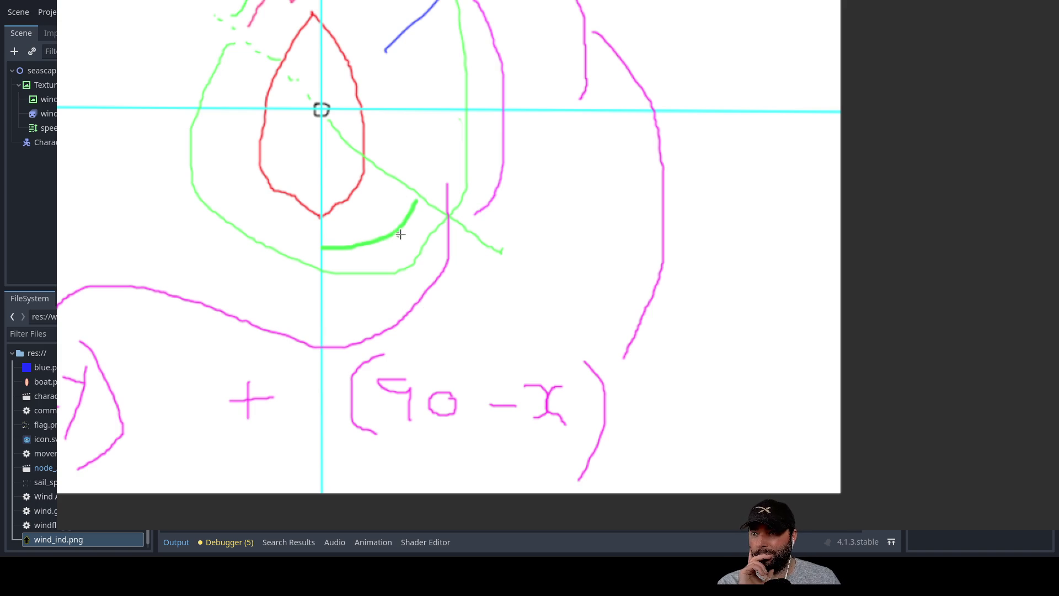
drag(403, 178, 431, 180)
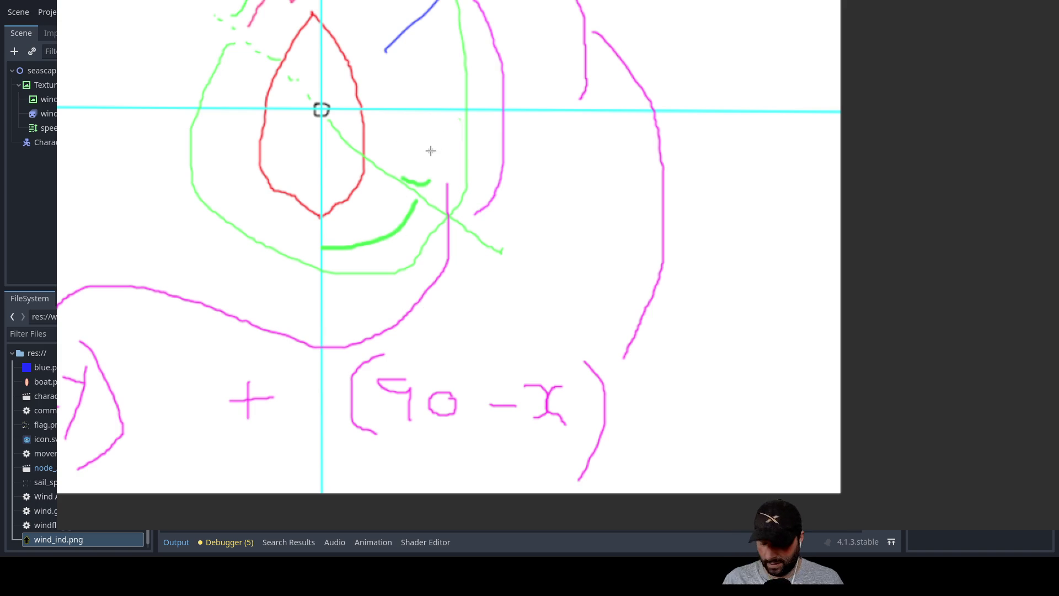
key(ctrl+z)
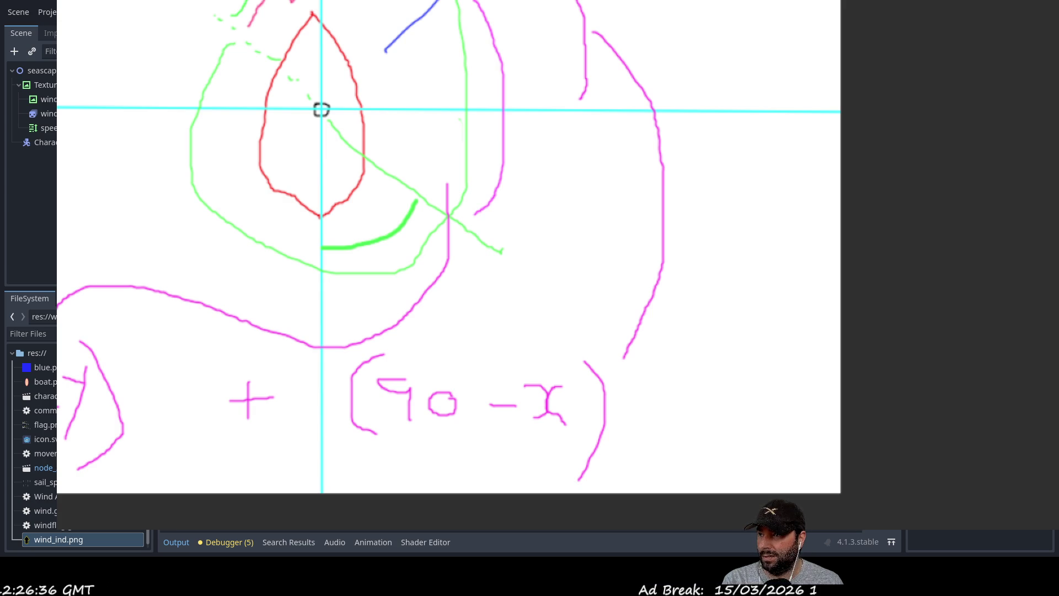
Step: Circle the (360 − y) term in green, then leave the whiteboard for the script
mouse_move(160, 491)
mouse_down()
mouse_move(206, 381)
mouse_move(57, 349)
mouse_up()
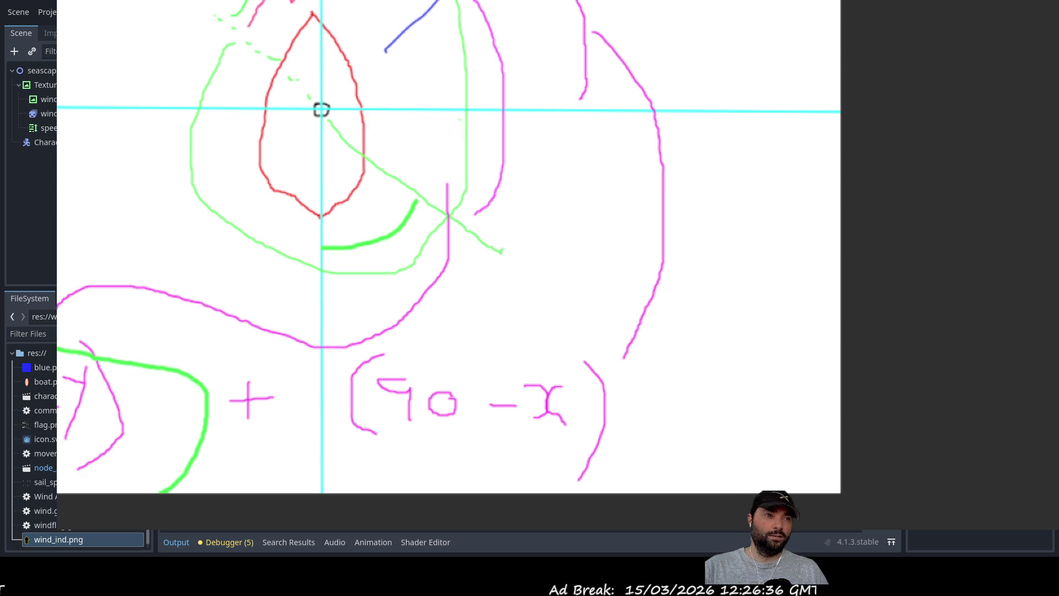
scroll(334, 241, down, 3)
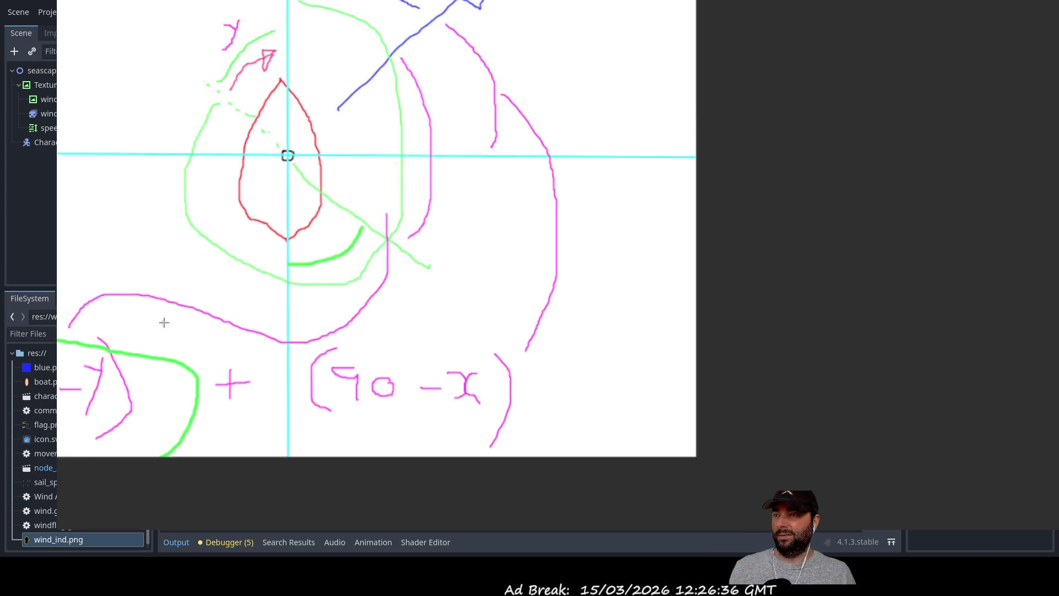
scroll(334, 241, right, 2)
drag(334, 240, 635, 254)
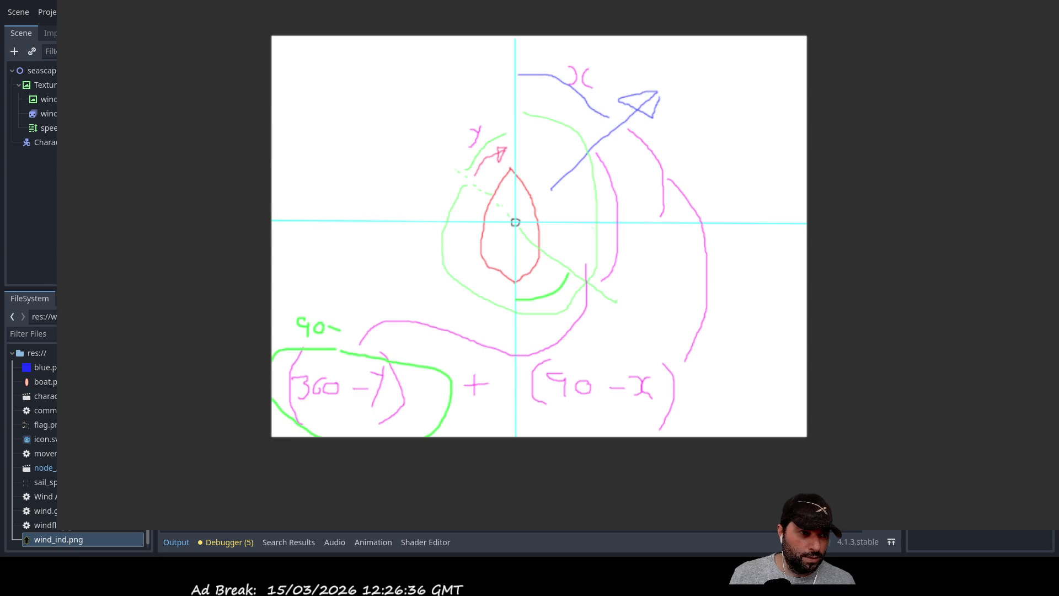
key(alt+Tab)
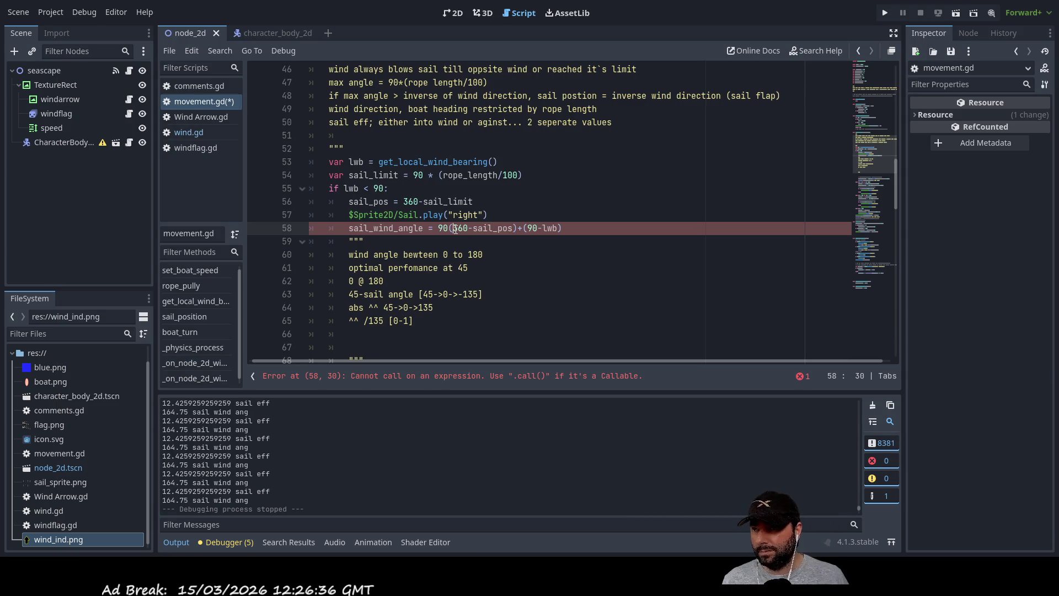
Step: Change line 58 to (90-(360-sail_pos))+(90-lwb) and run the game
text(-)
key(Left)
key(Left)
key(Left)
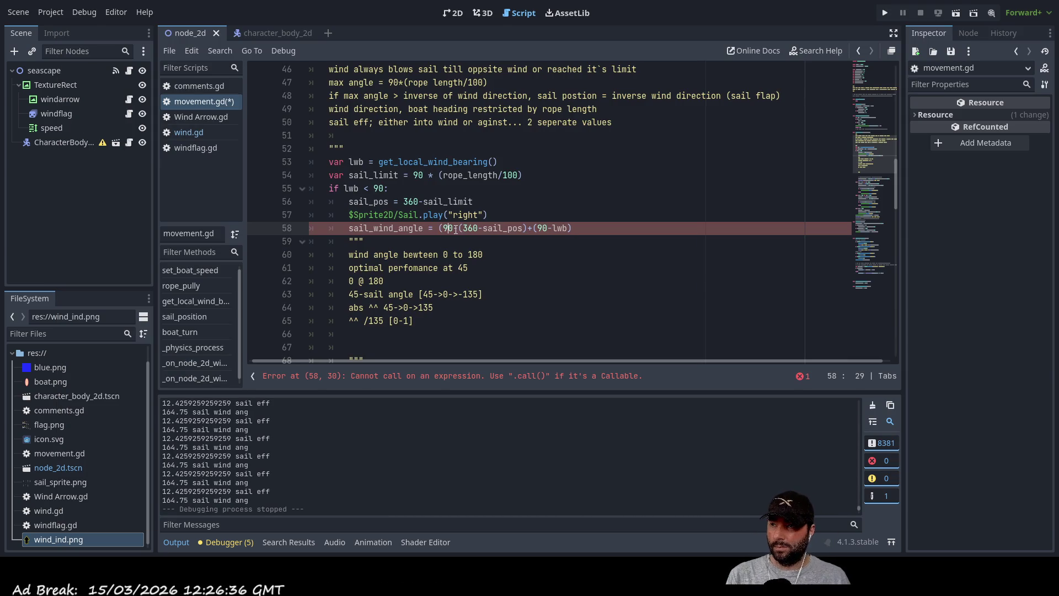
text(()
key(Right)
key(Right)
key(Right)
key(Right)
text())
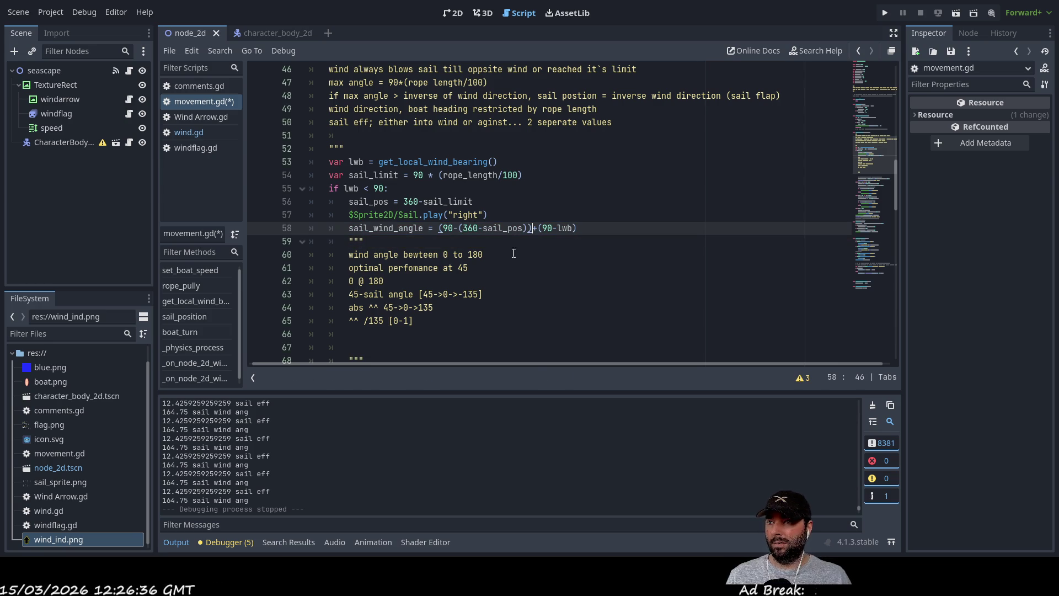
click(885, 13)
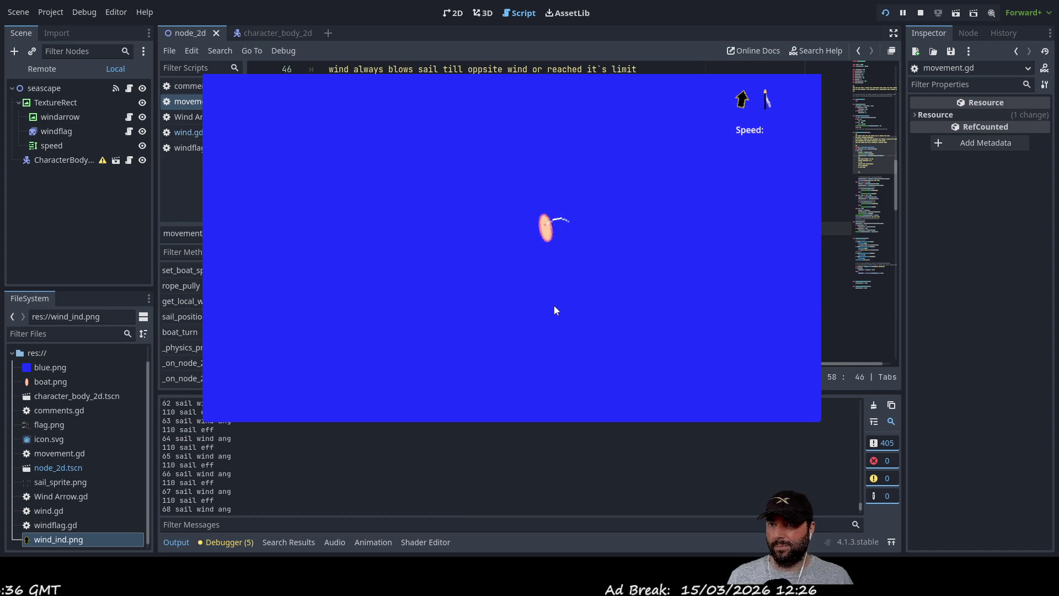
Step: Pull the sail rope in and out repeatedly until the log settles at 45.7 sail wind angle
key(Down)
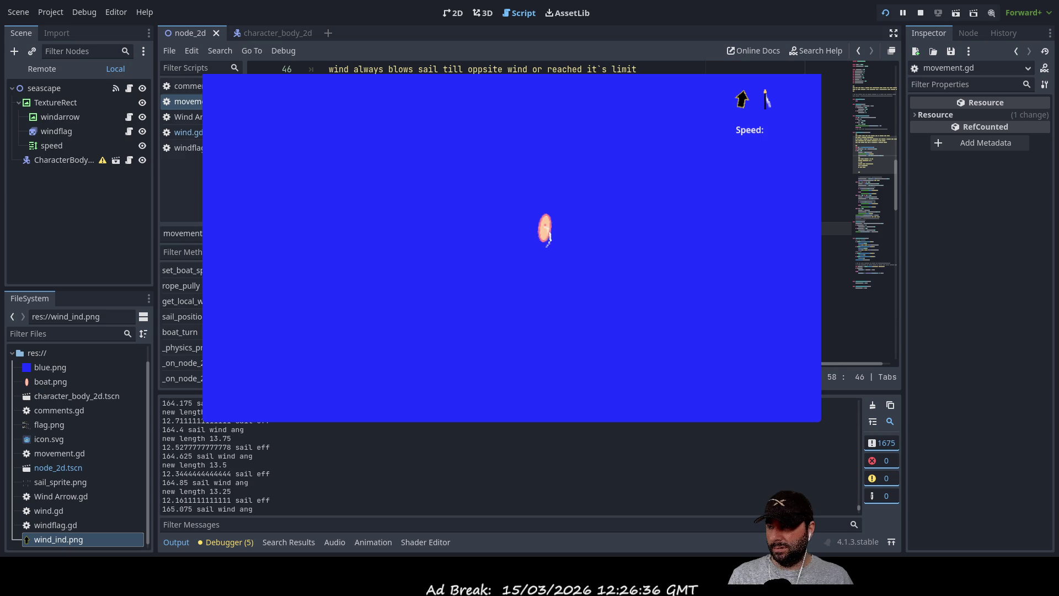
key(Up)
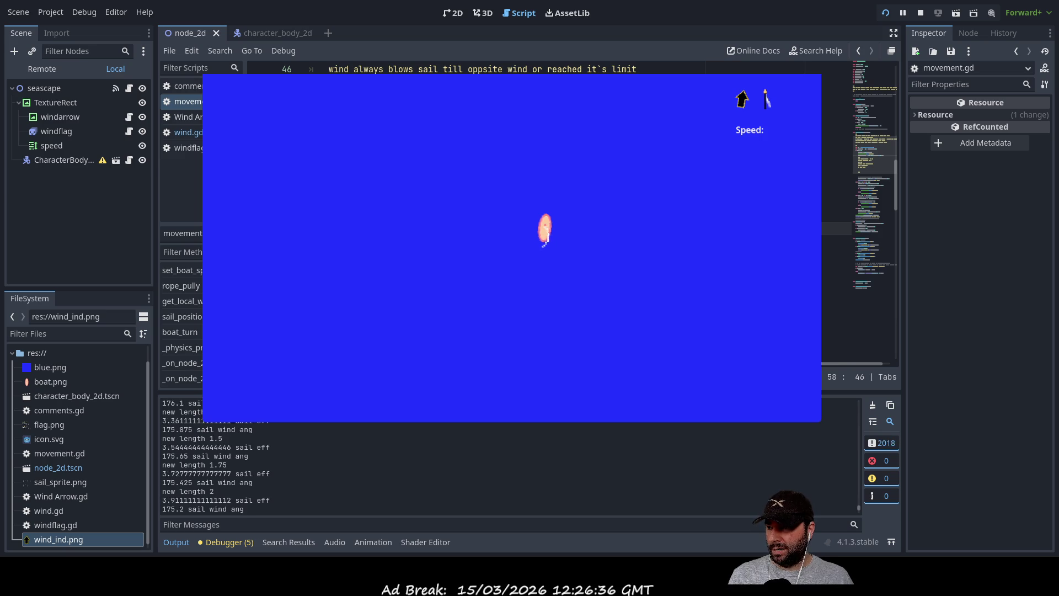
key(Up)
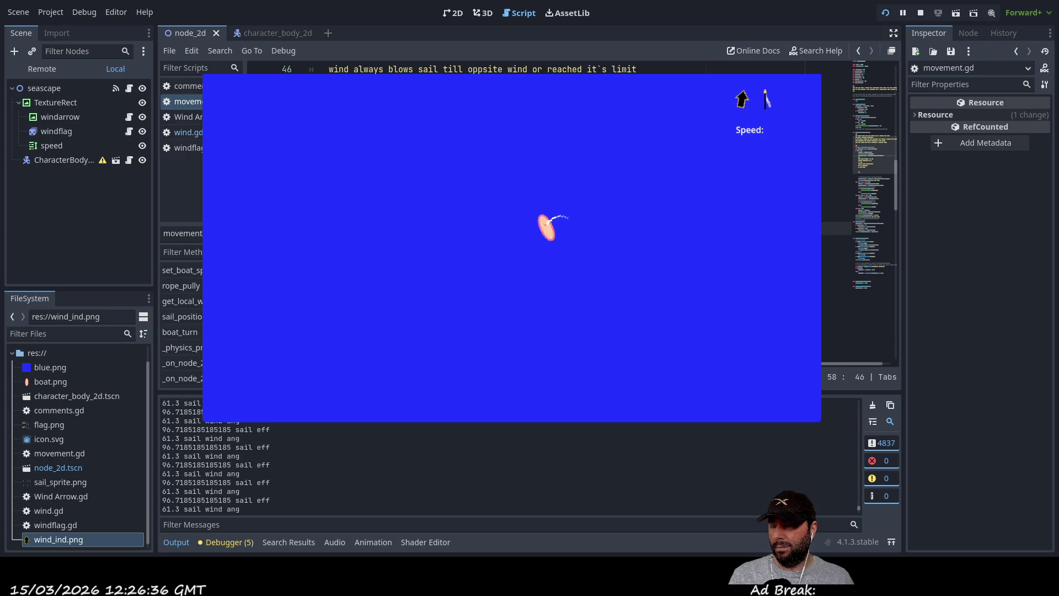
key(Down)
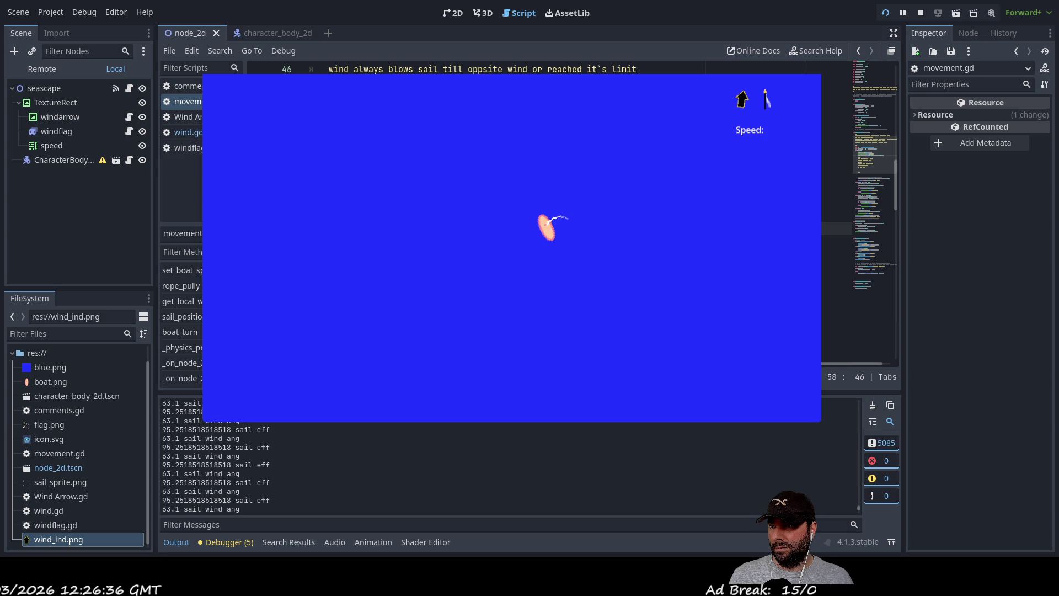
key(Up)
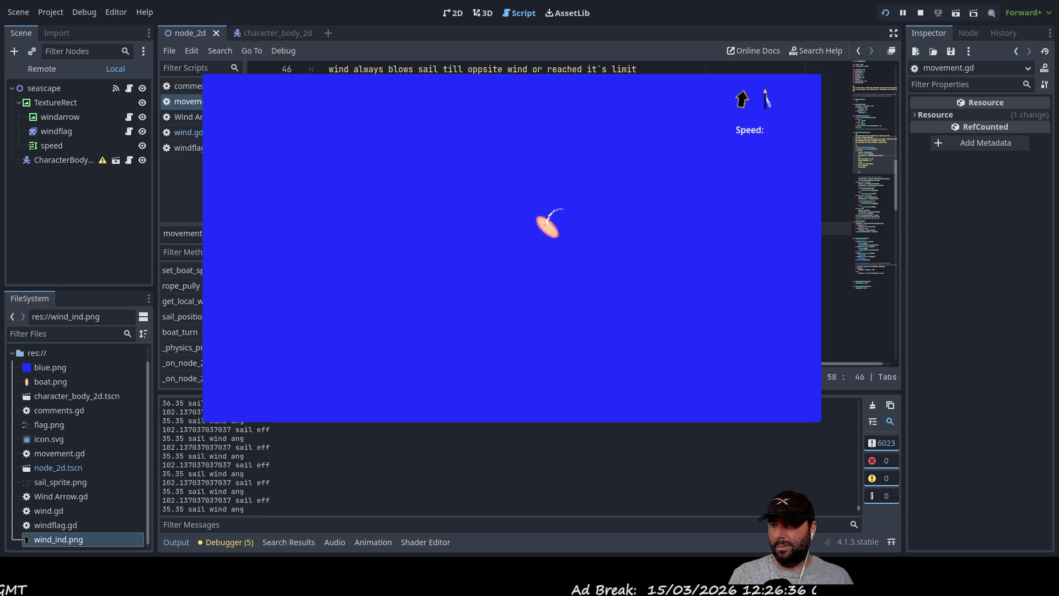
key(Down)
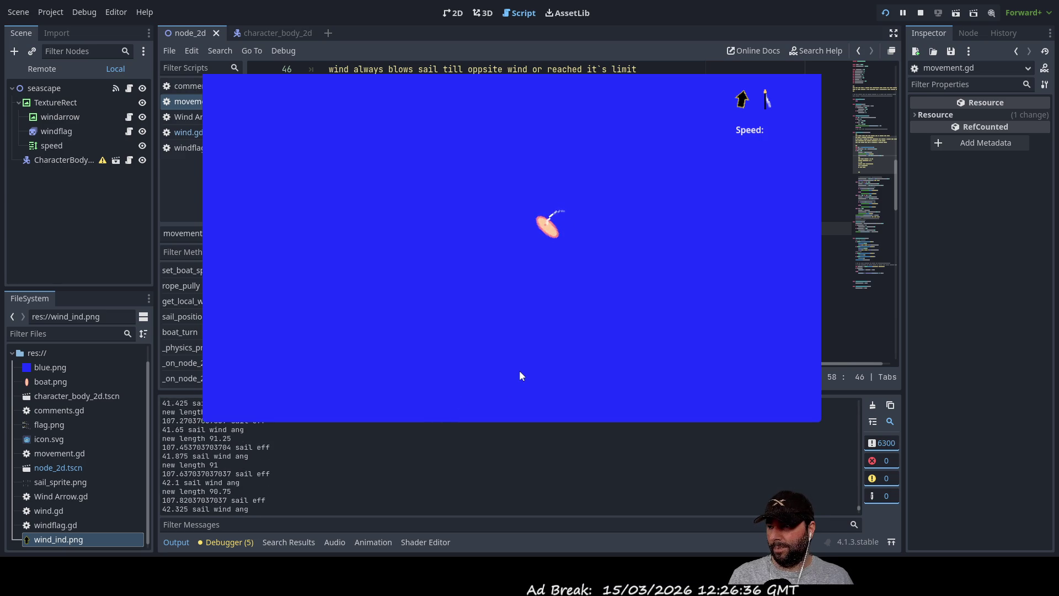
key(Up)
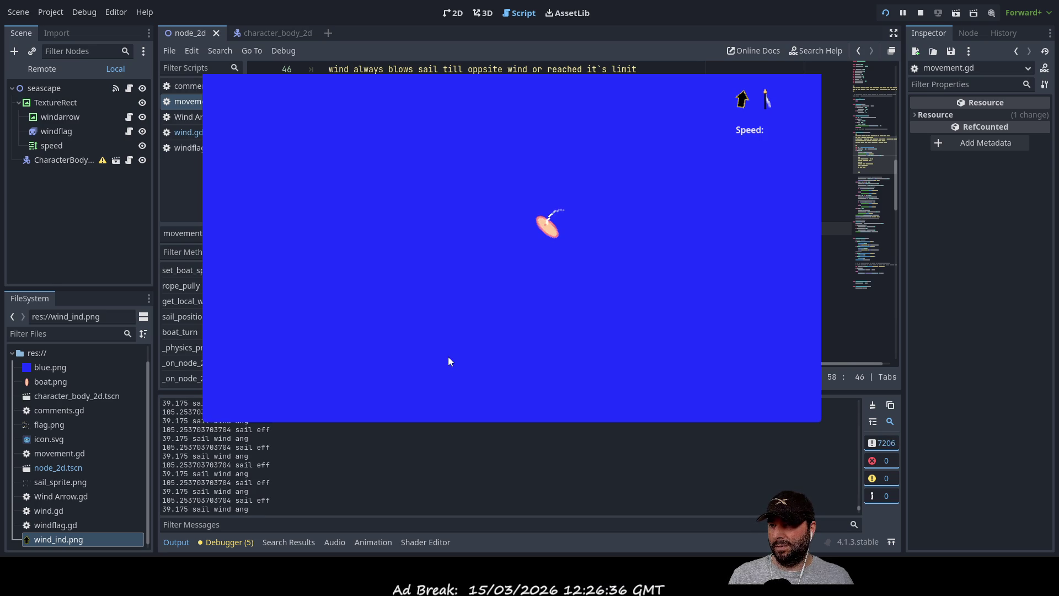
key(Down)
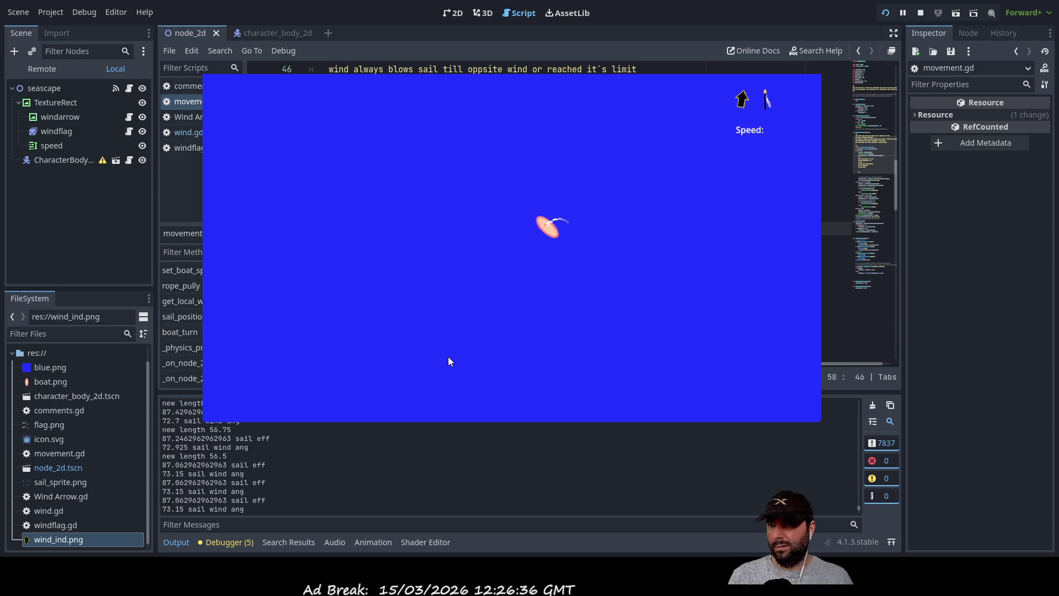
key(Up)
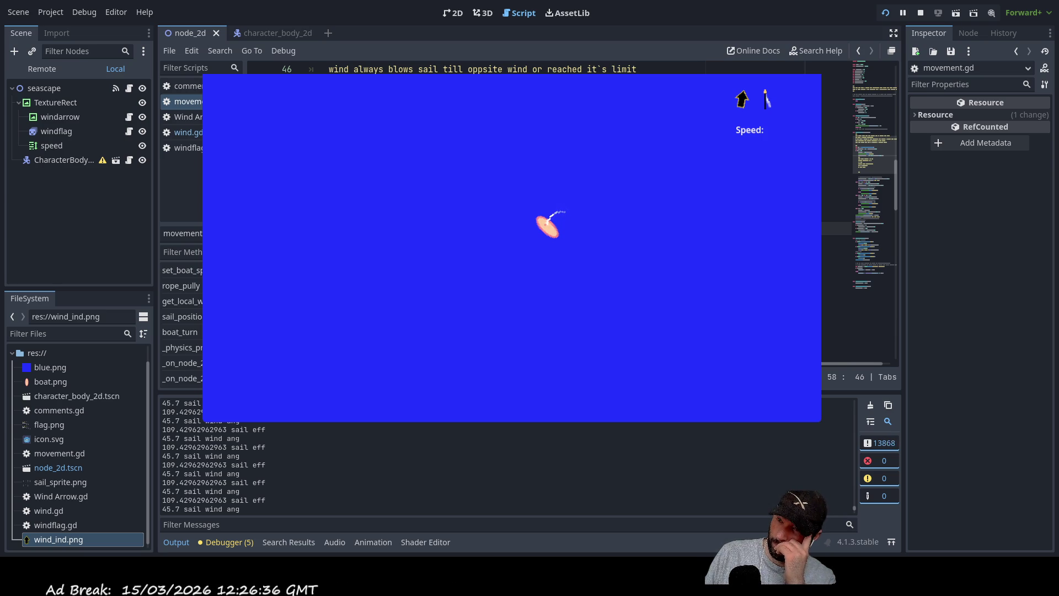
Step: Shorten the rope, turn the boat left and right through several headings, then stop the game
key(Down)
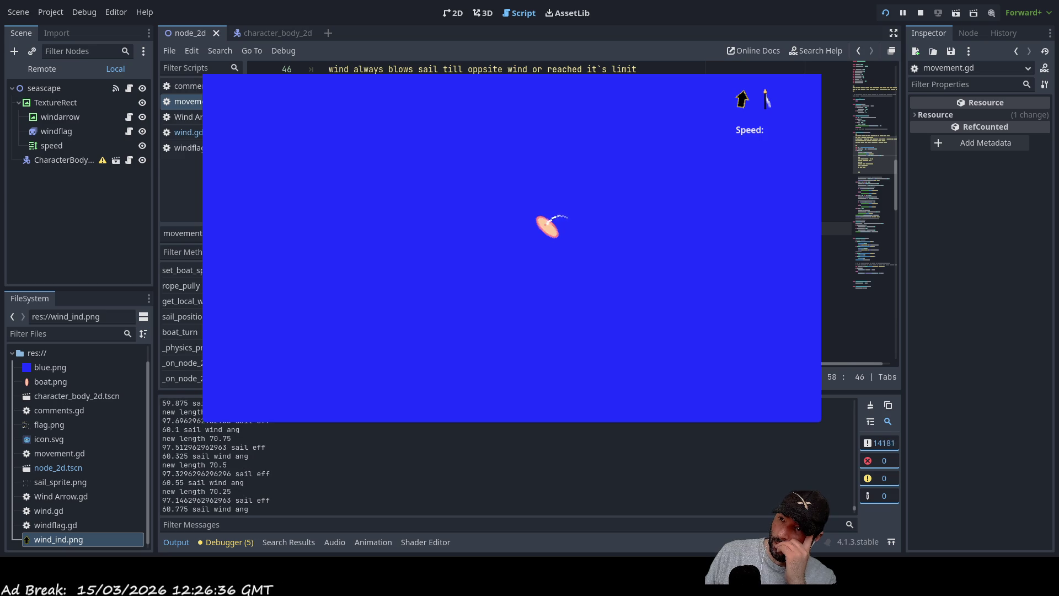
key(Right)
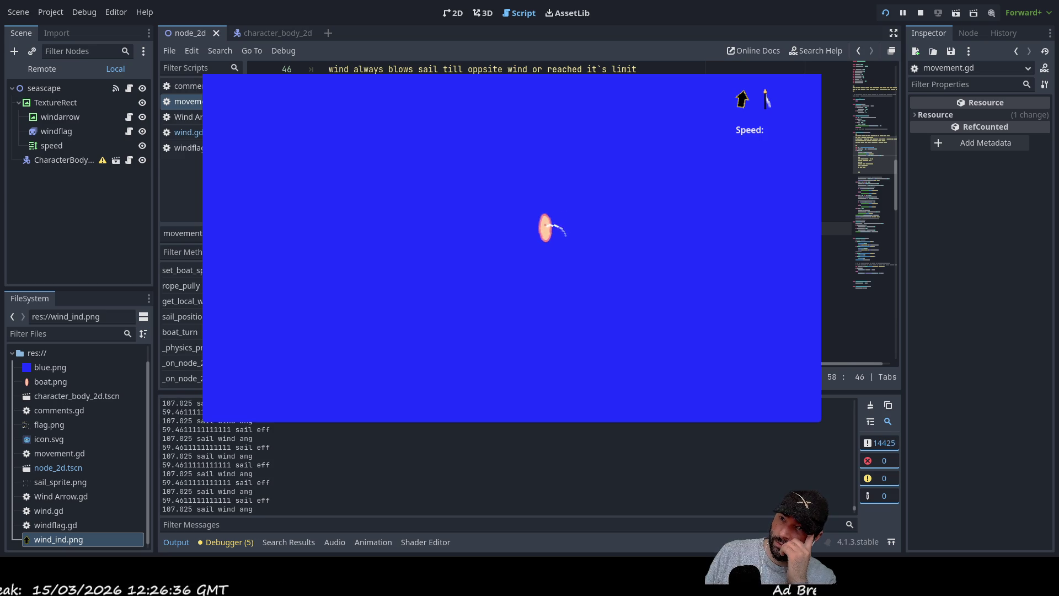
key(Right)
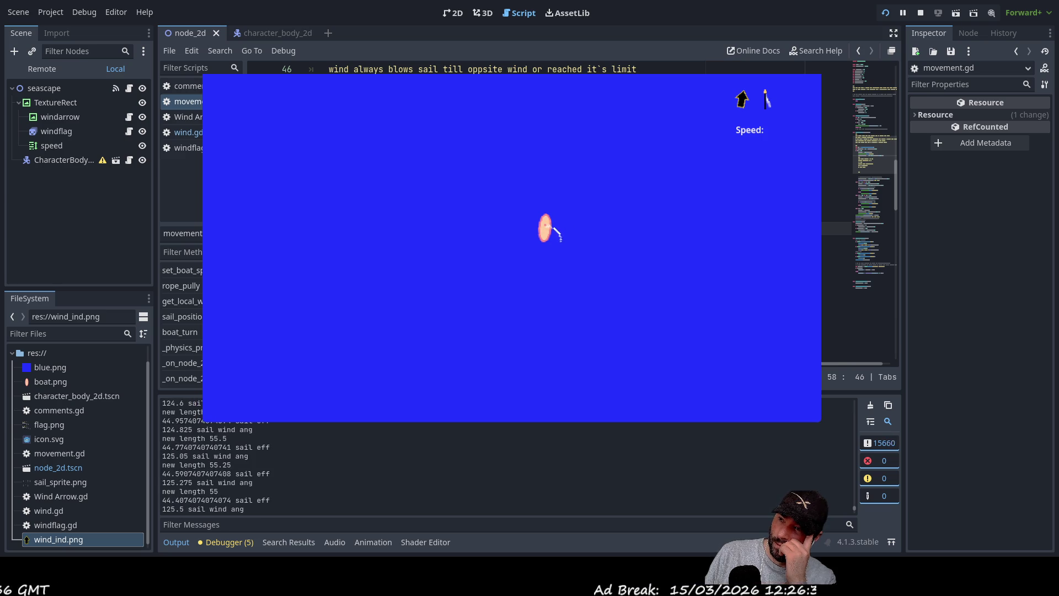
key(Left)
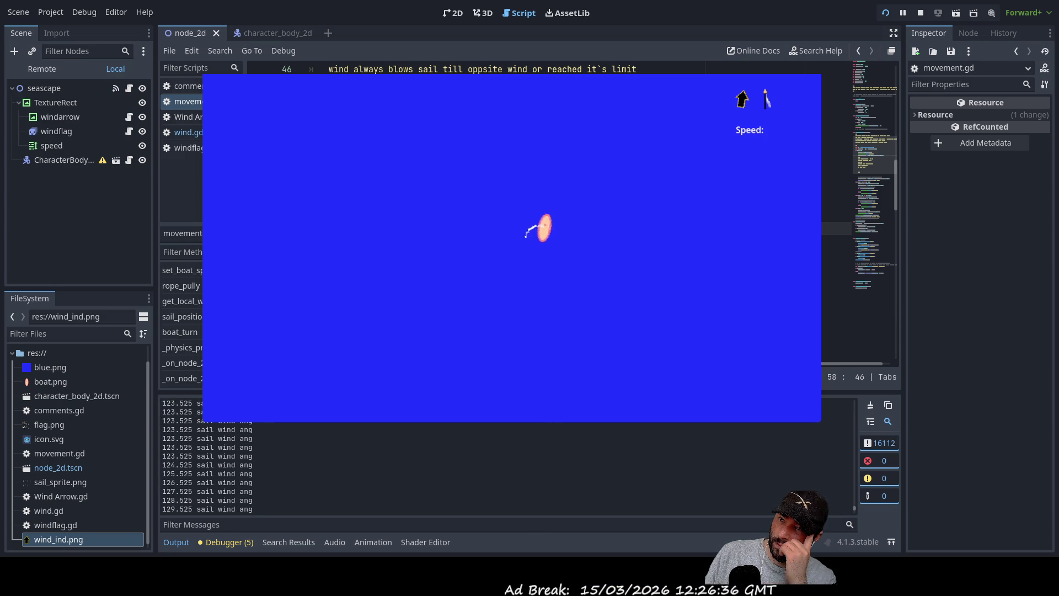
key(Left)
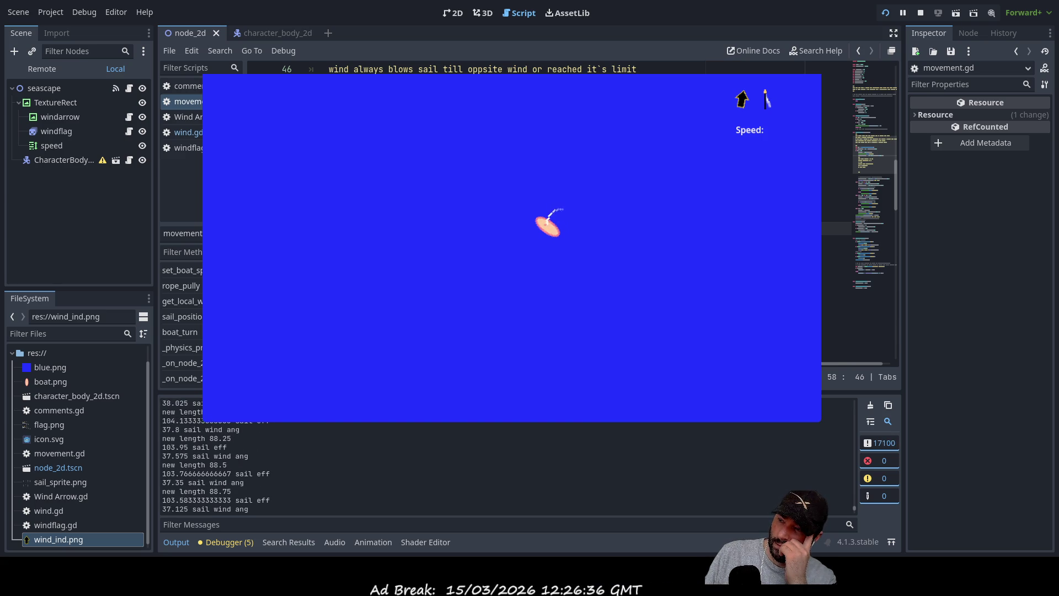
key(Right)
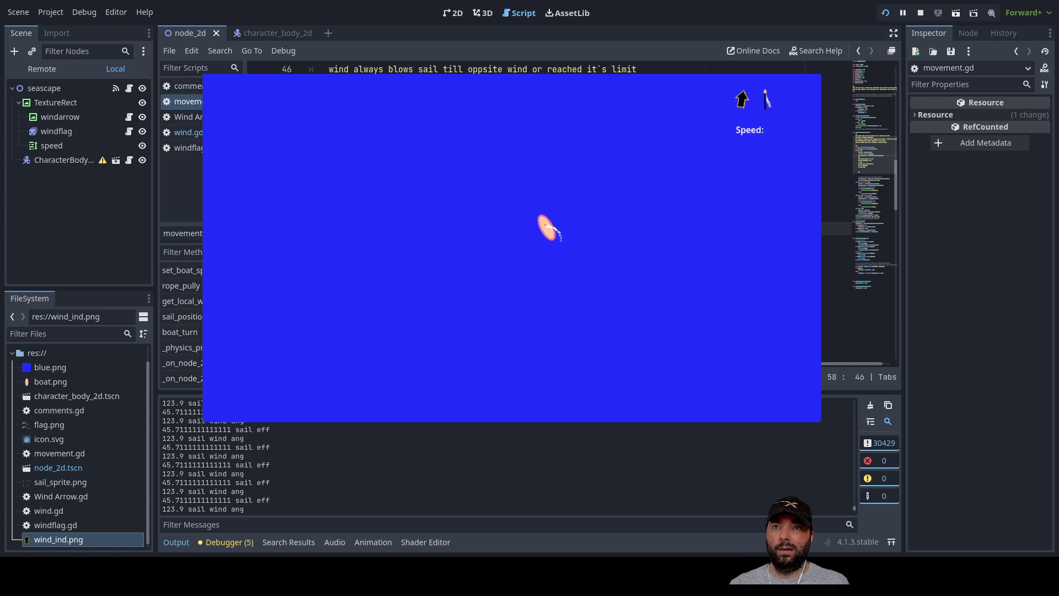
key(F8)
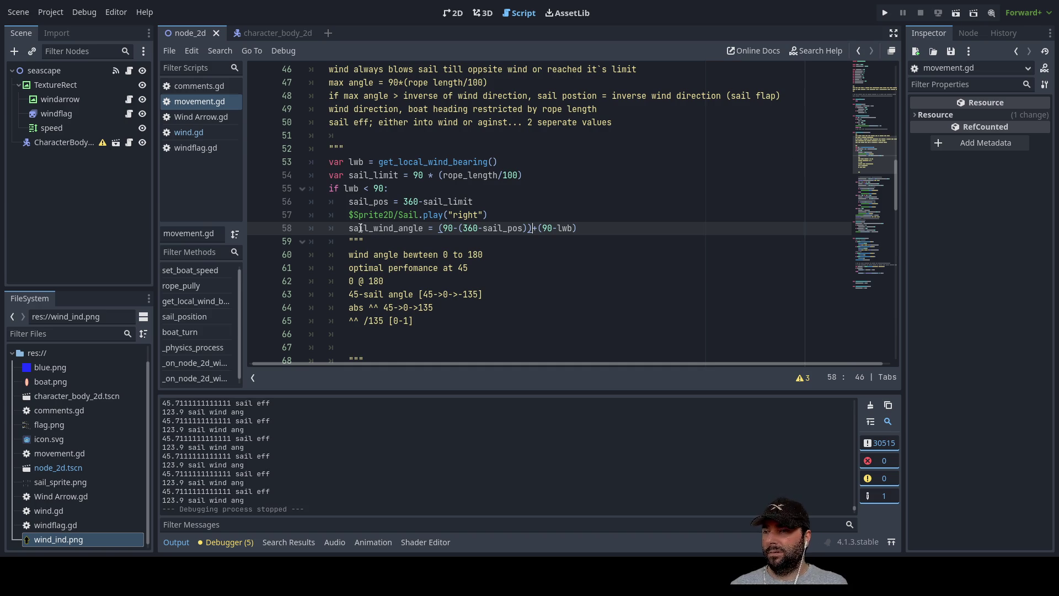
Step: Comment out the sail wind angle print on line 95 with a leading #
scroll(381, 292, down, 4)
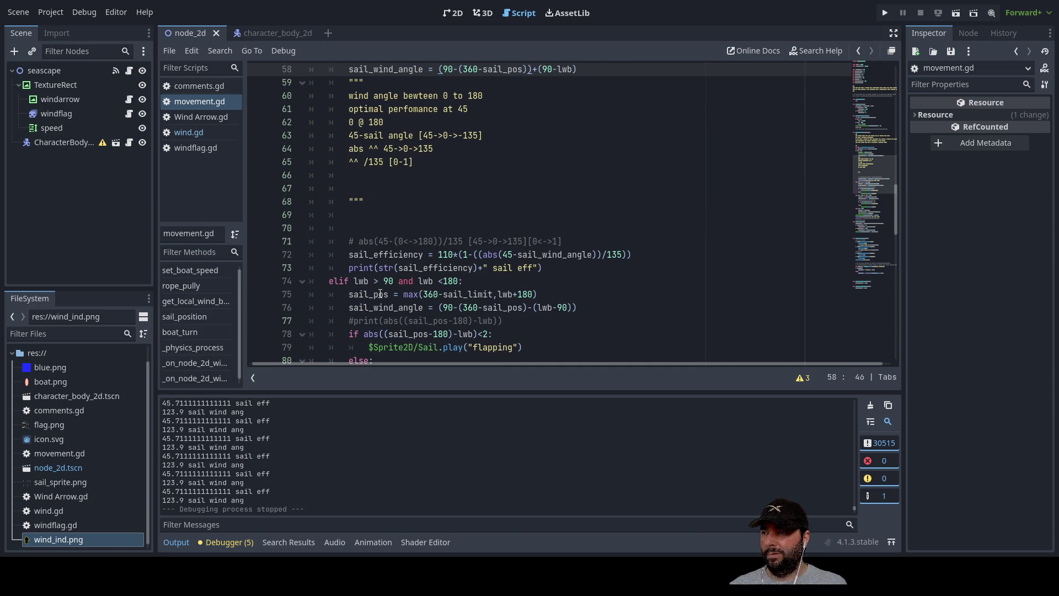
scroll(376, 288, down, 4)
scroll(375, 288, down, 5)
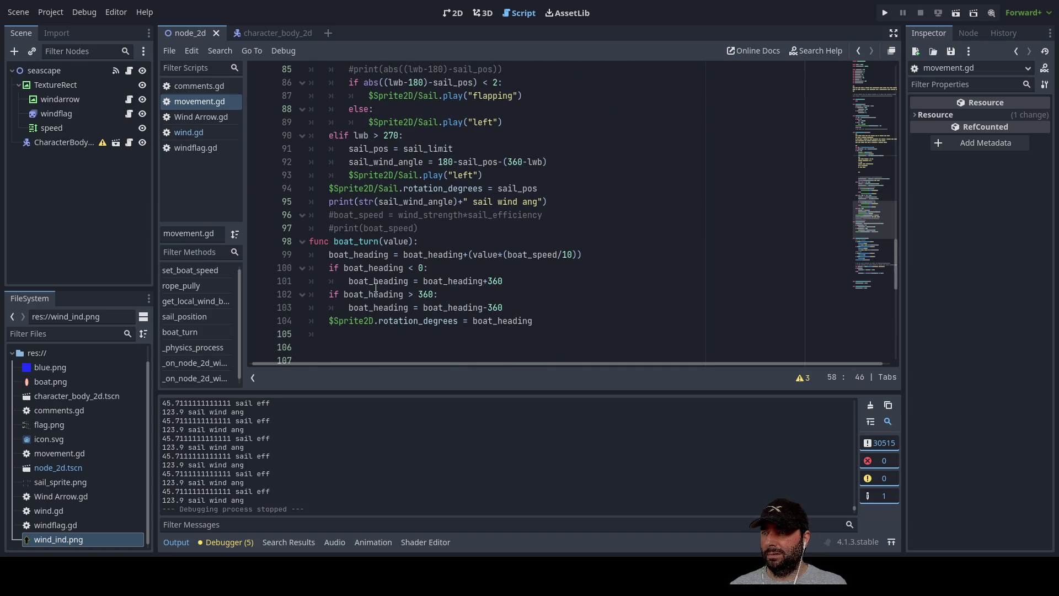
click(326, 202)
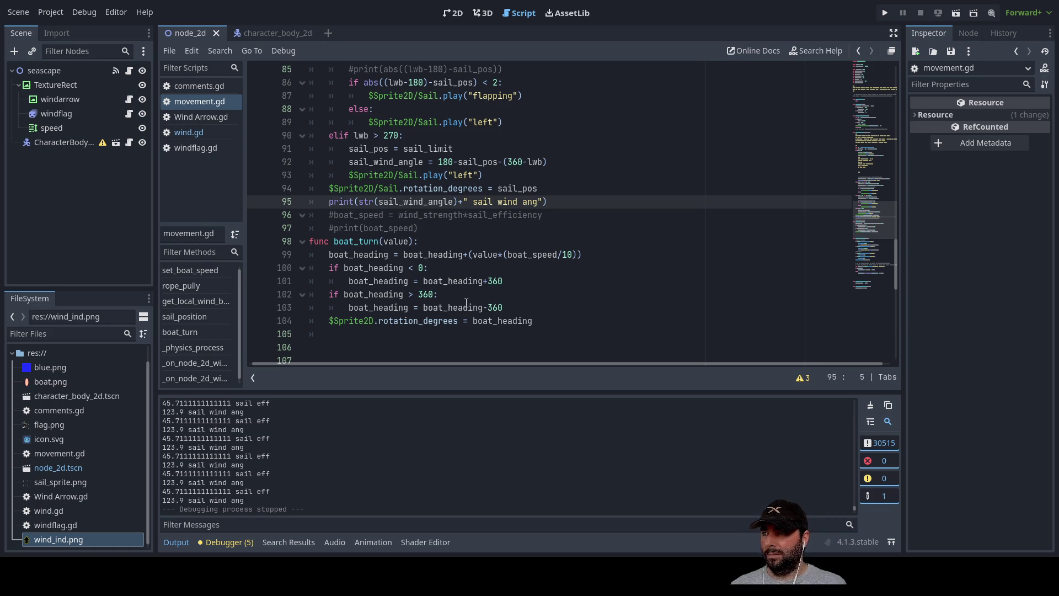
text(#)
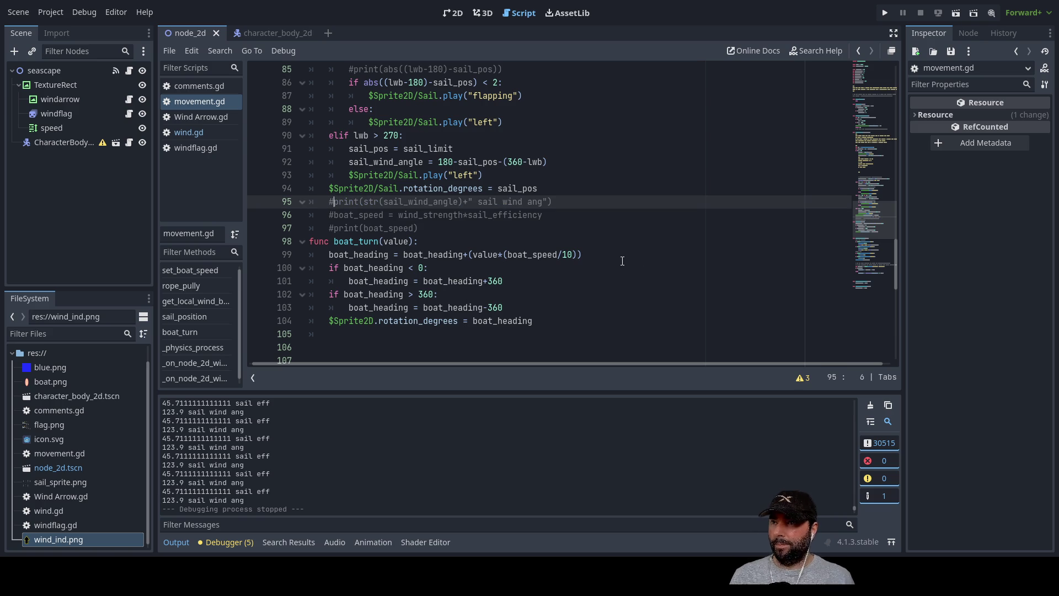
scroll(650, 264, up, 12)
scroll(473, 257, up, 2)
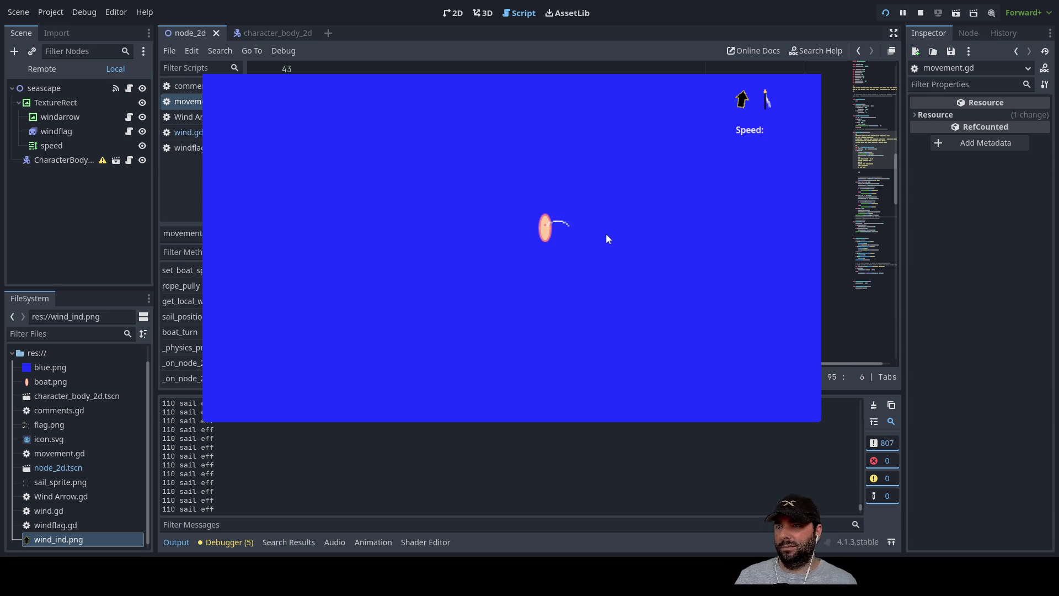
Step: Pull the sail rope all the way in, then let it out to its 100 limit
key(Down)
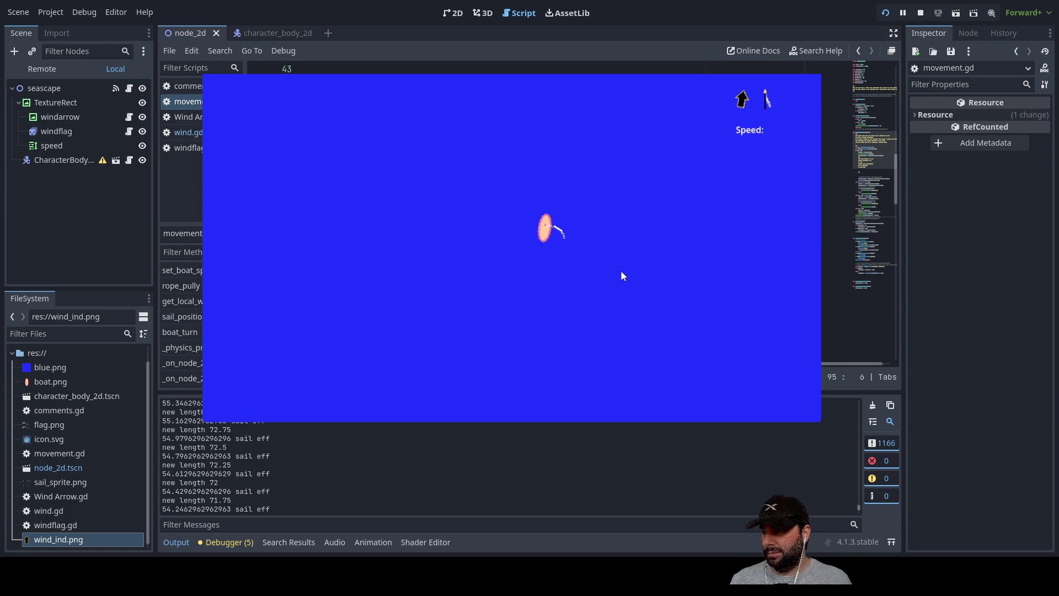
key(Down)
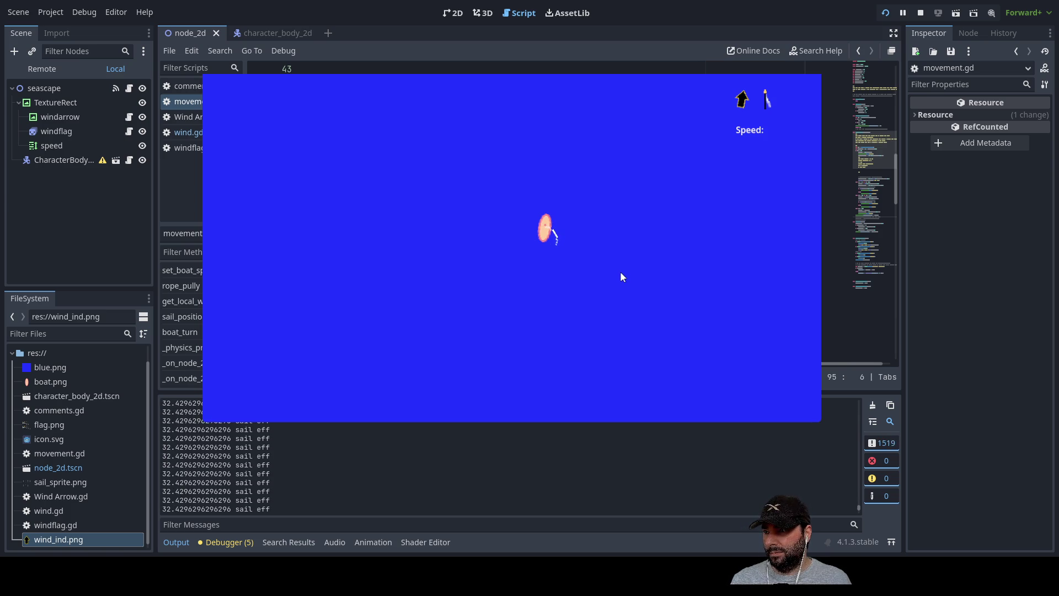
key(Down)
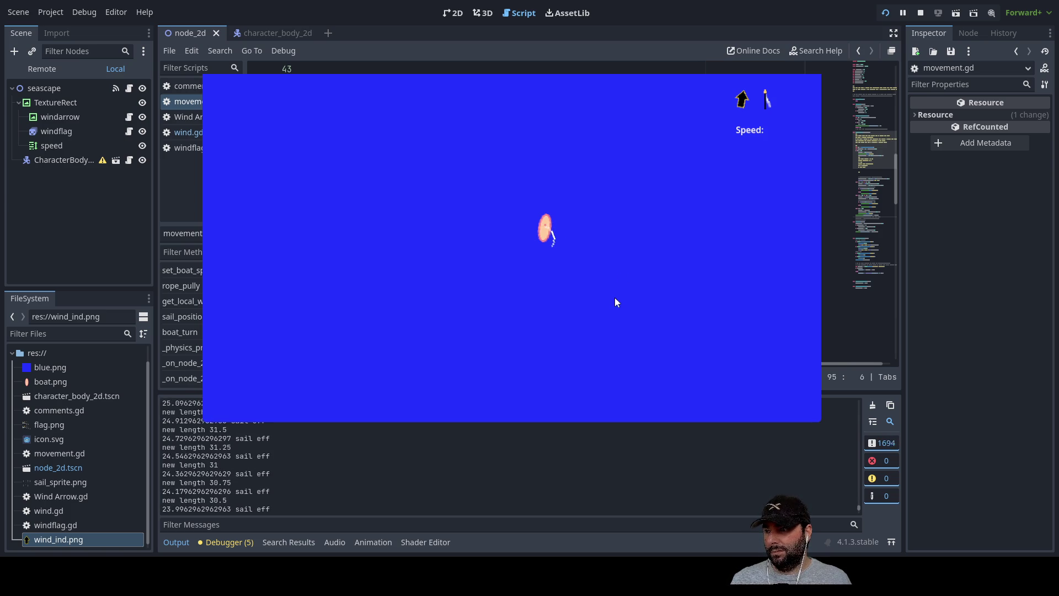
key(Down)
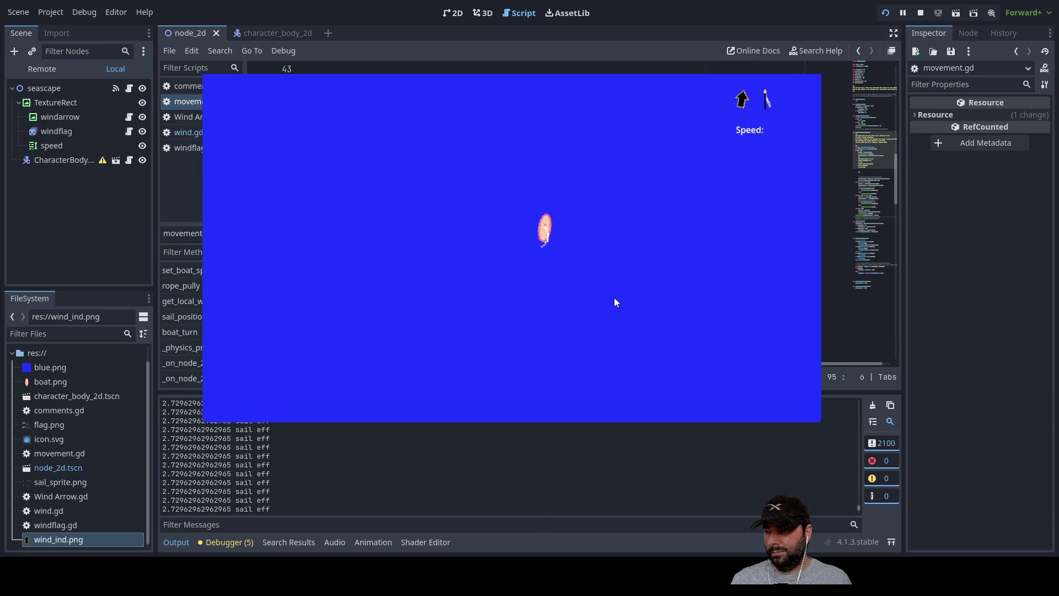
key(Up)
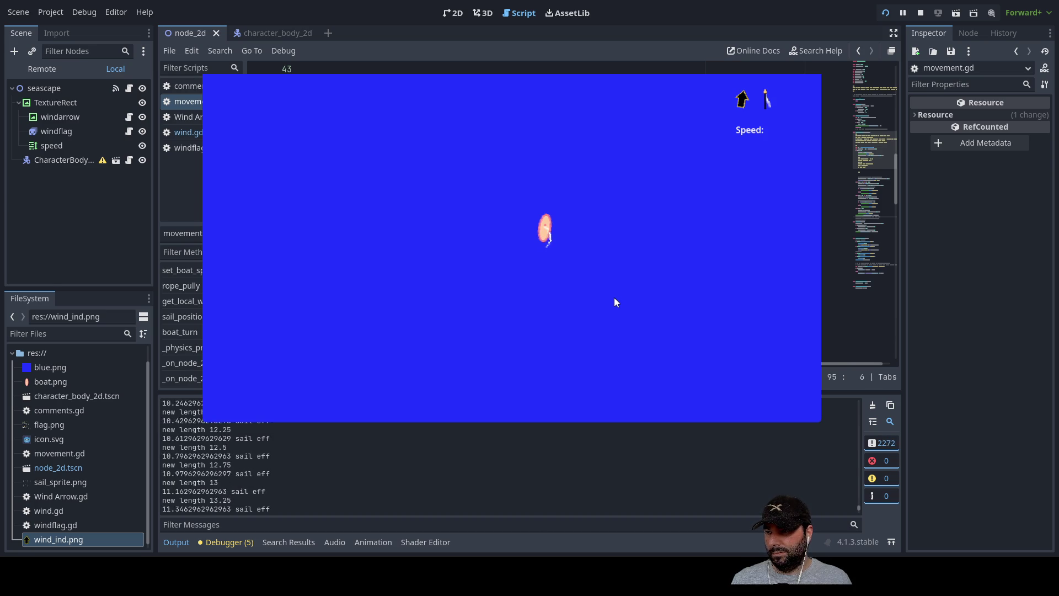
key(Up)
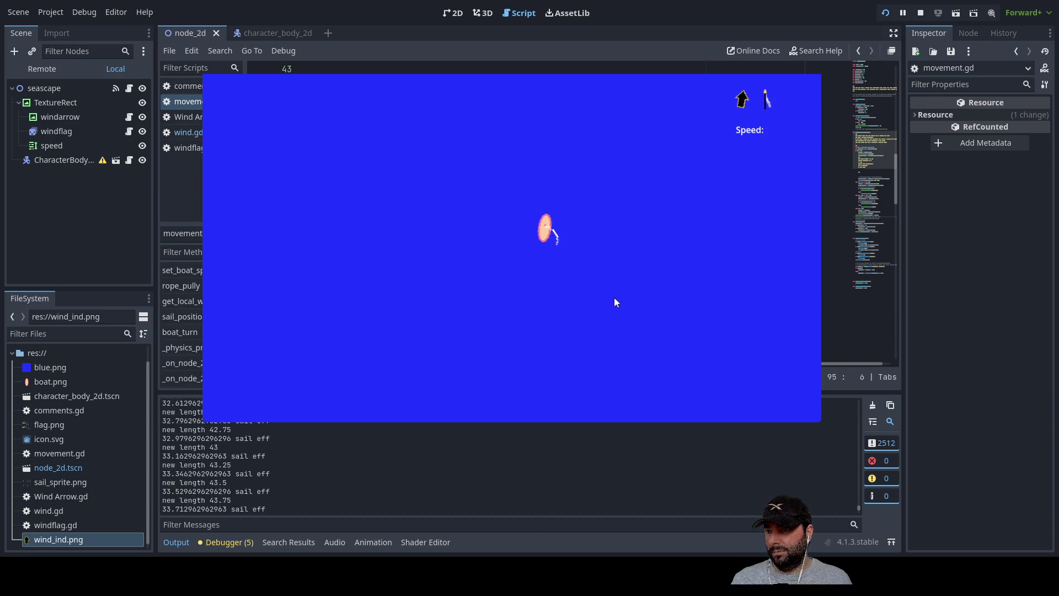
key(Up)
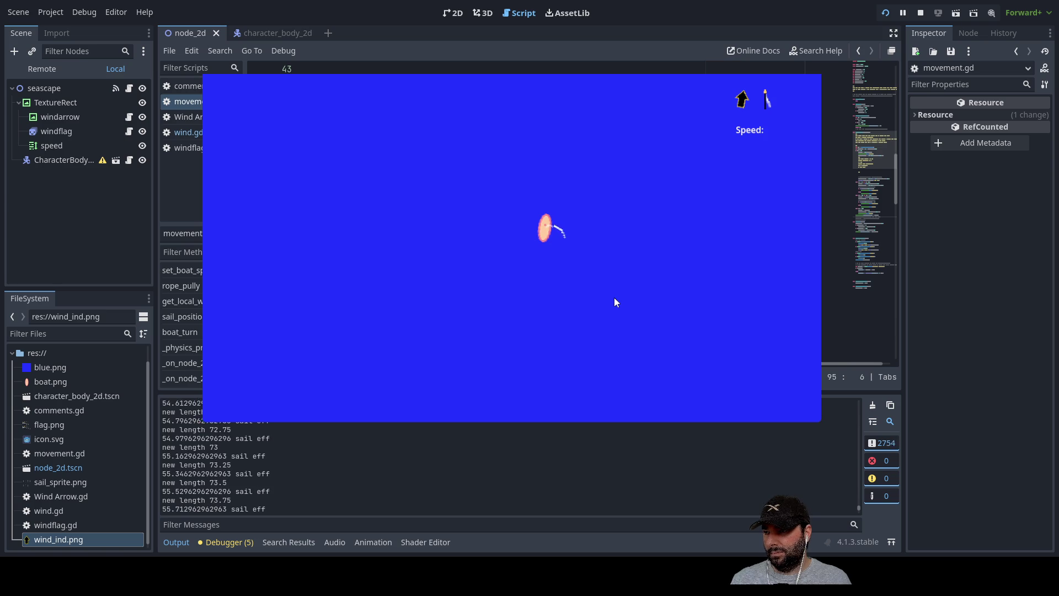
key(Up)
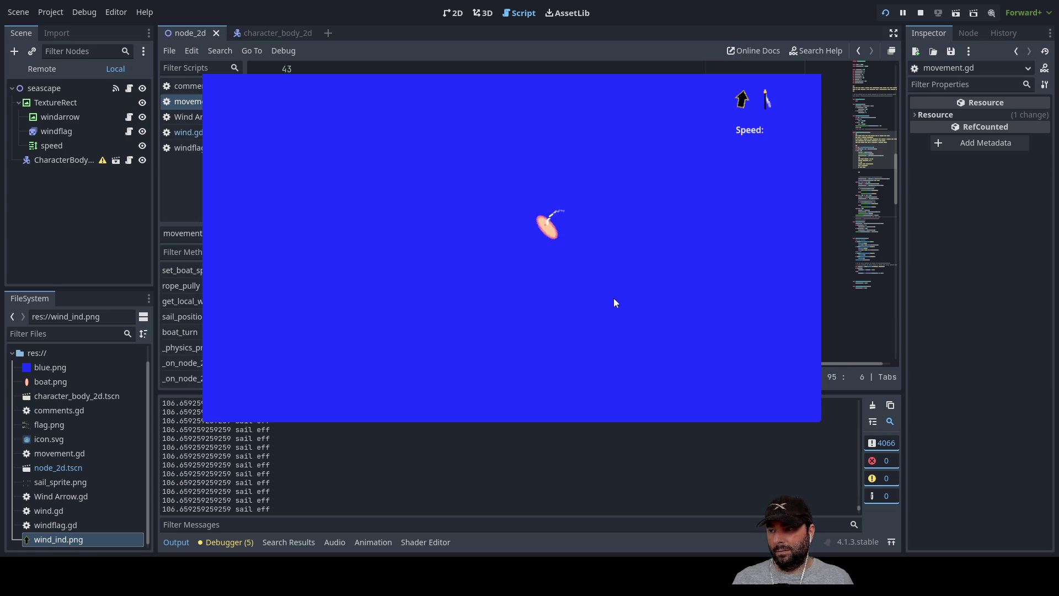
Step: Shorten the sail rope again until length reaches 30.75 and sail efficiency drops to about 76
key(Down)
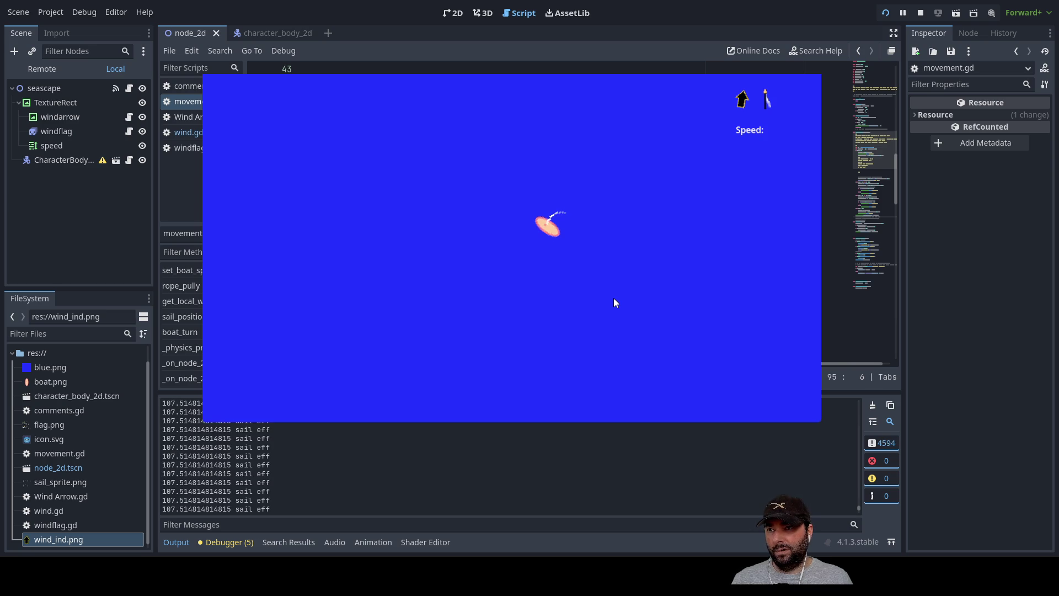
key(Down)
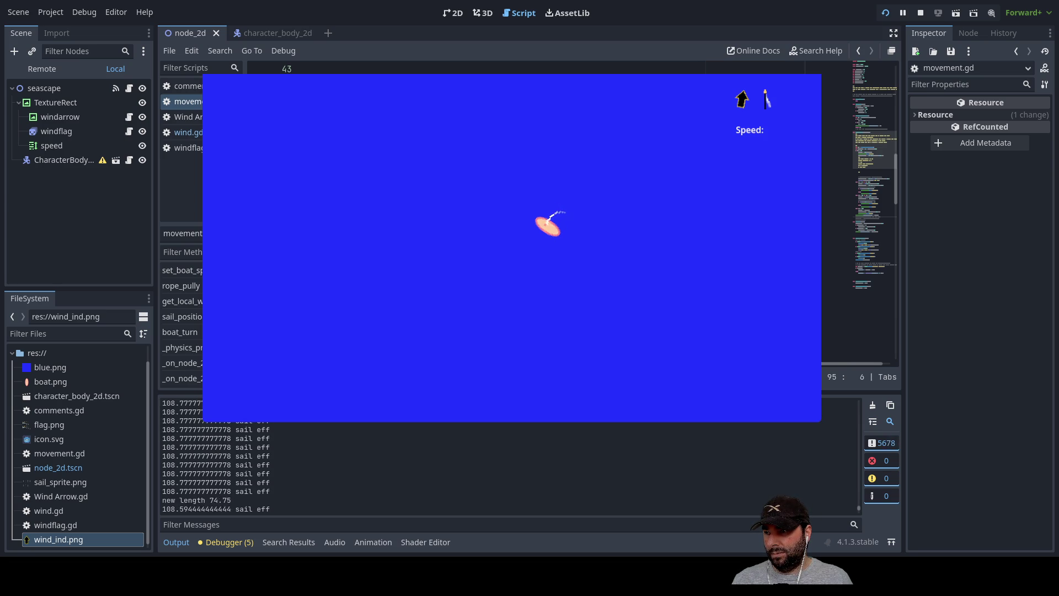
key(Down)
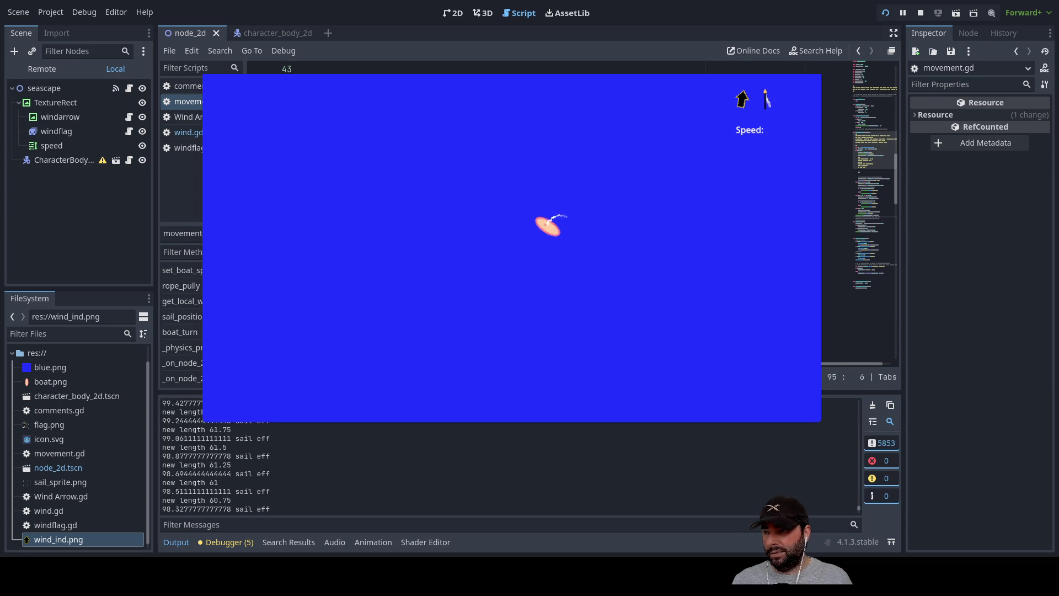
key(Down)
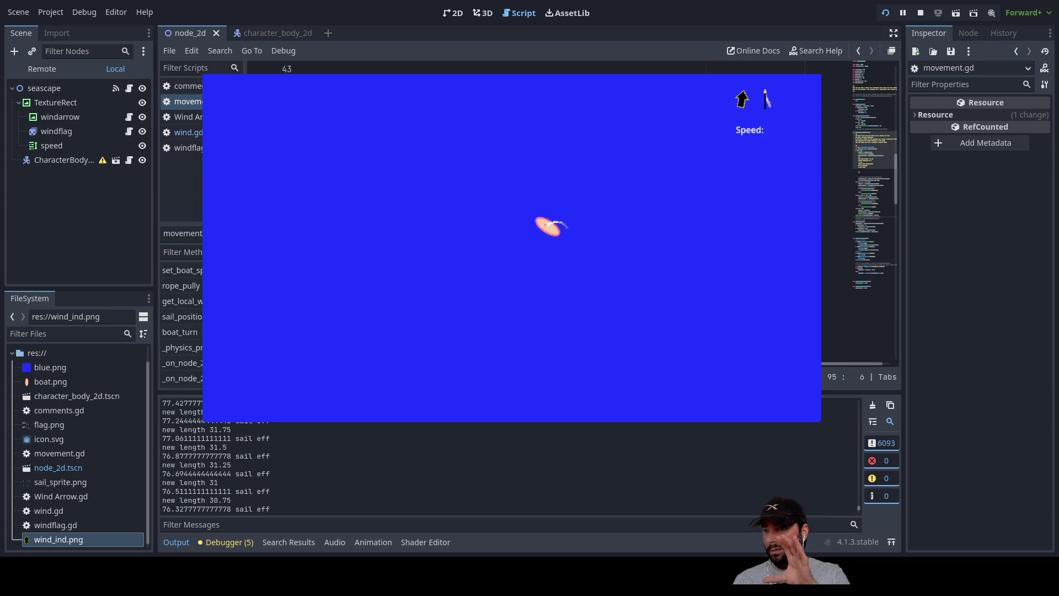